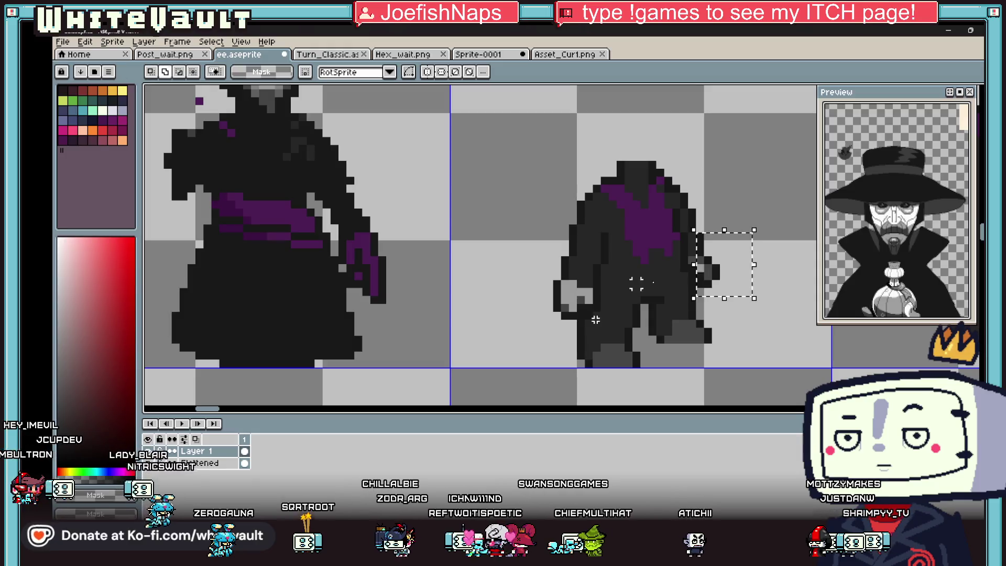
# Drop the floating right-hand pixels, then marquee-select the areas around the figure's arms for adjustment
pyautogui.moveTo(595, 319); pyautogui.dragTo(596, 315)
pyautogui.press('ctrl')
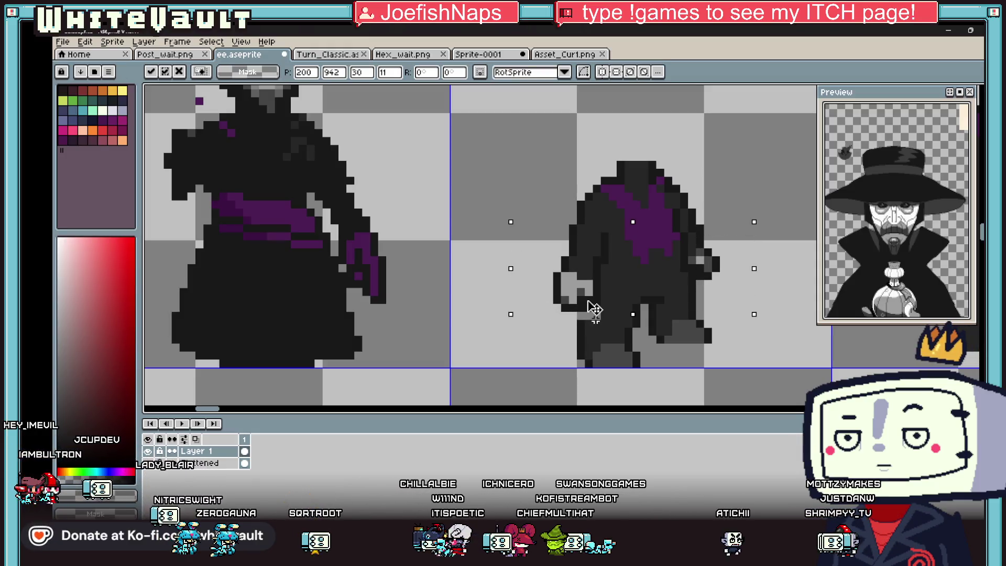
pyautogui.moveTo(554, 240); pyautogui.dragTo(607, 290)
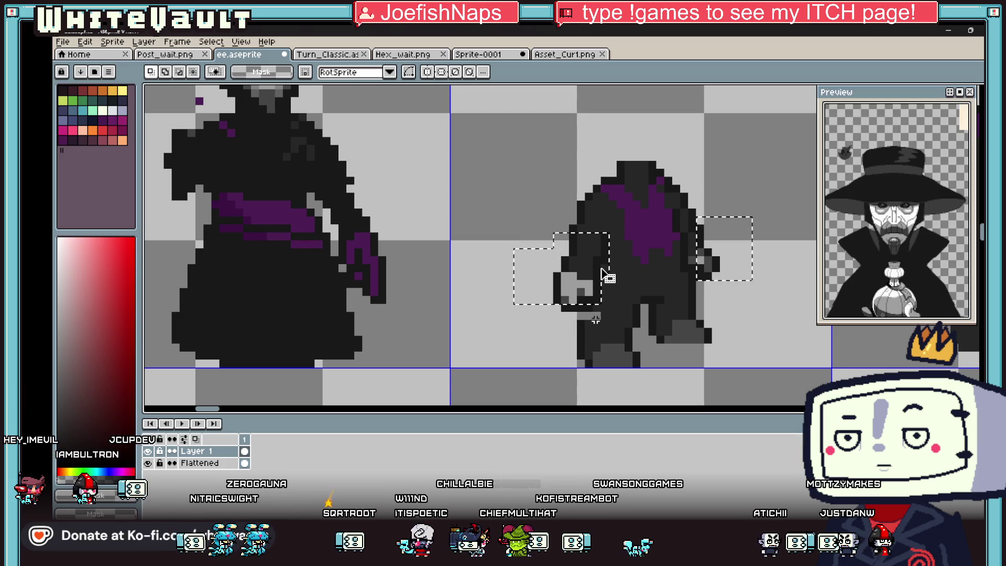
pyautogui.hotkey('ctrl', 'd')
pyautogui.moveTo(573, 226); pyautogui.dragTo(618, 280)
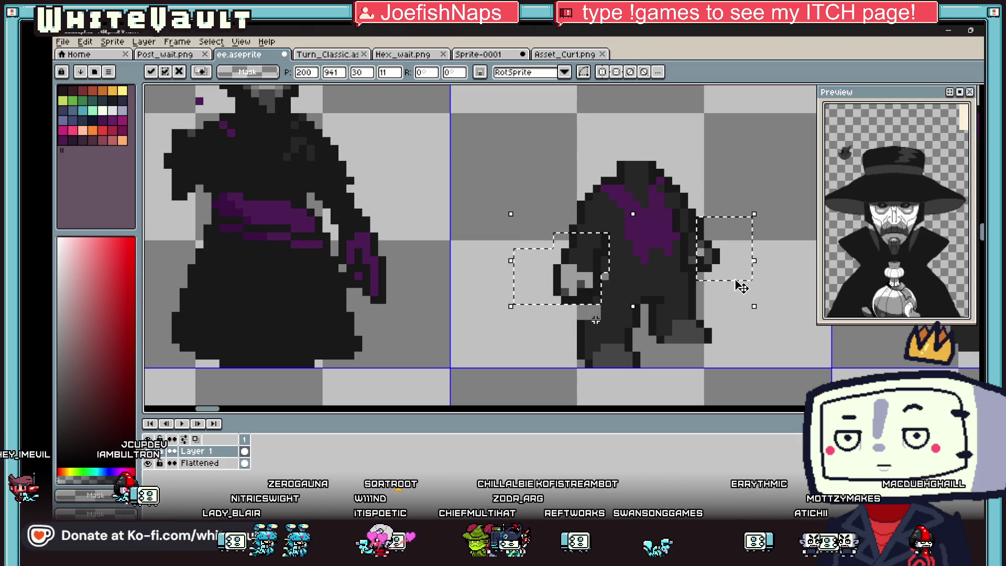
pyautogui.scroll(-2, 594, 319)
pyautogui.scroll(-2, 596, 319)
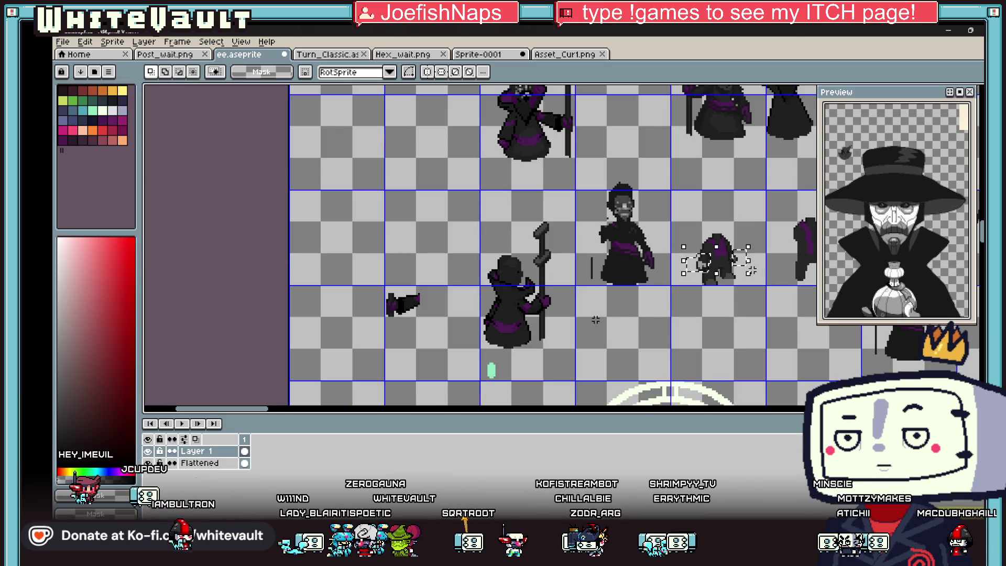
pyautogui.scroll(3, 595, 319)
pyautogui.scroll(2, 601, 306)
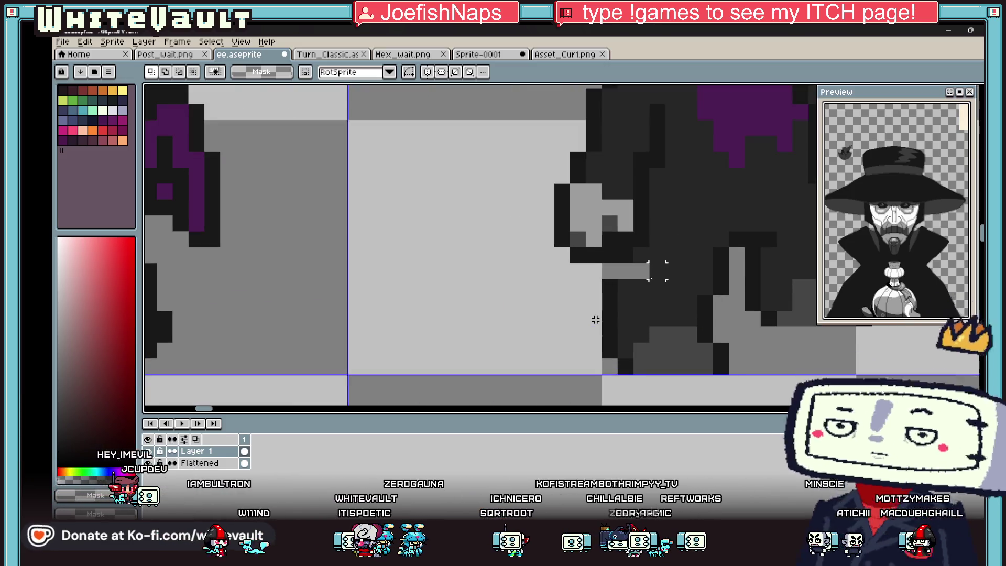
# Sample the dark grey #272727 from the figure and paint it onto the leg
pyautogui.press('i')
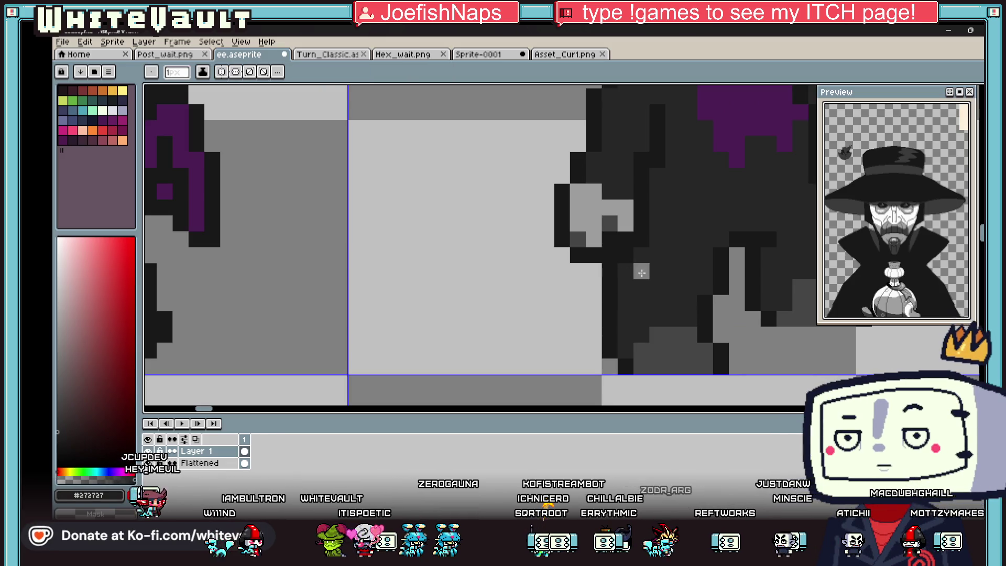
pyautogui.keyDown('alt'); pyautogui.click(641, 270); pyautogui.keyUp('alt')
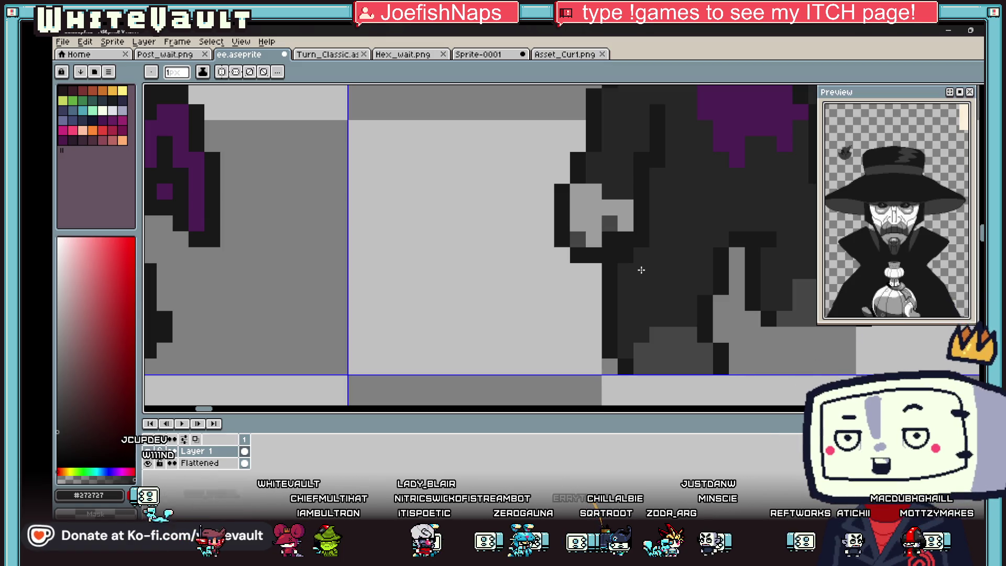
pyautogui.press('alt')
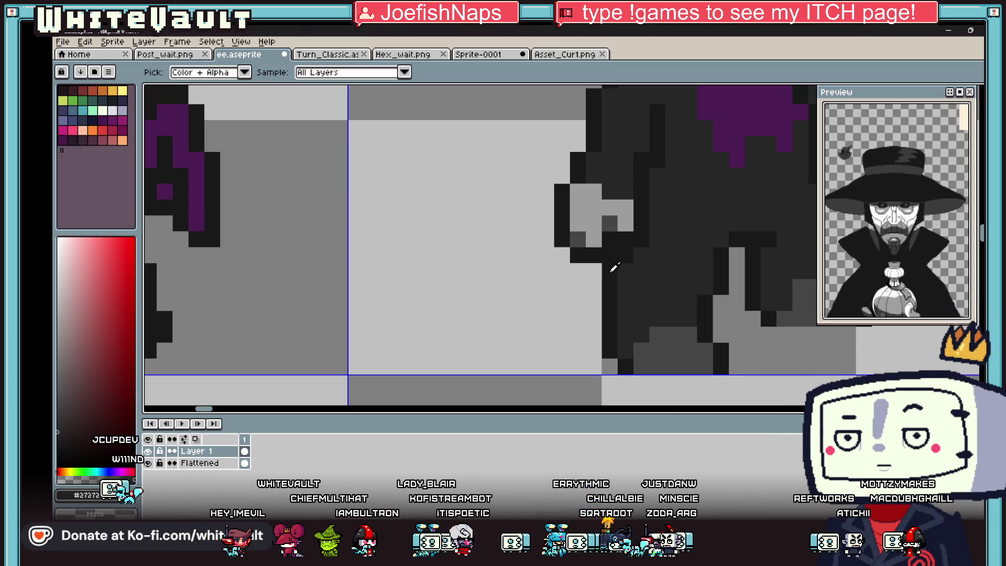
pyautogui.scroll(-5, 636, 269)
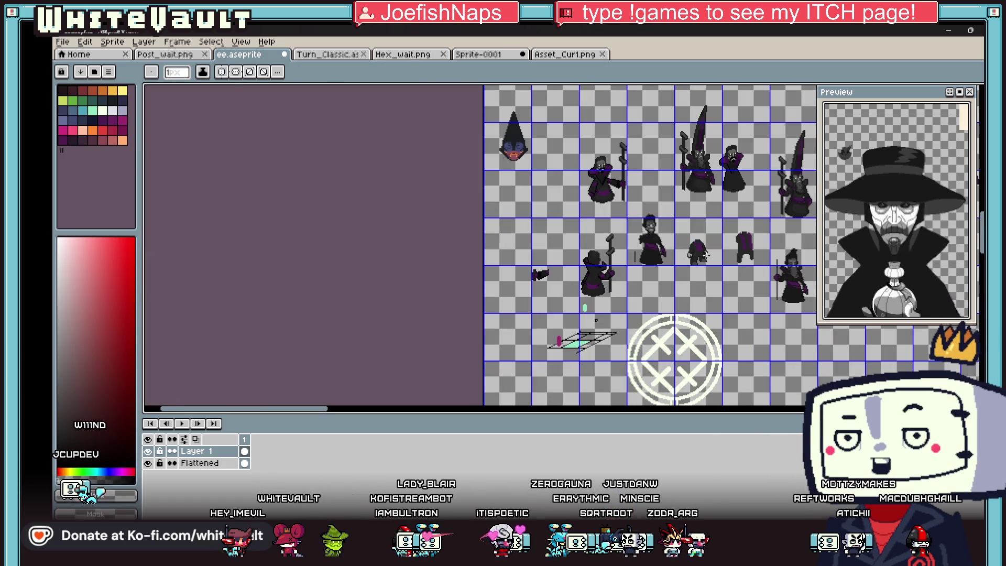
pyautogui.scroll(4, 595, 321)
pyautogui.press('alt')
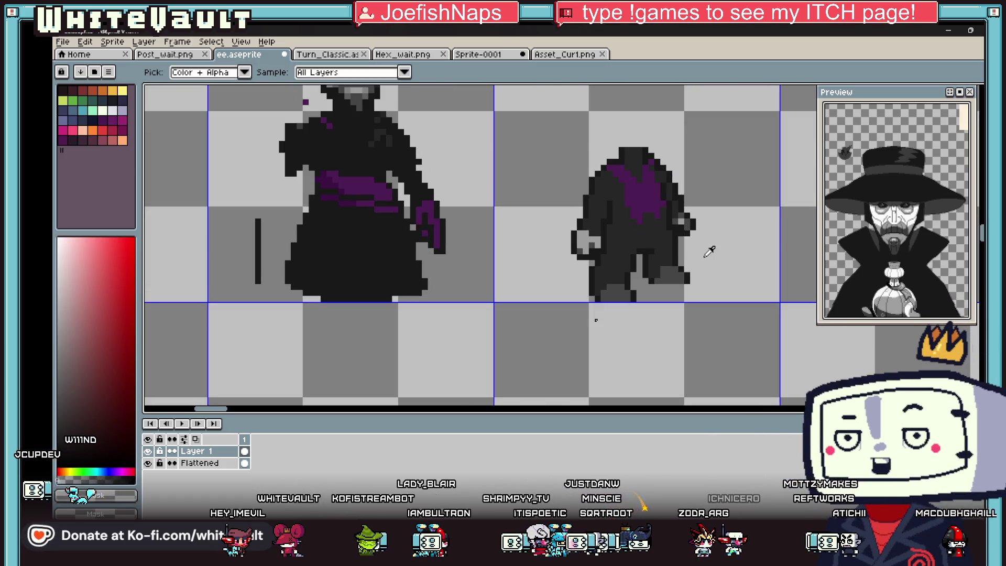
pyautogui.scroll(3, 676, 255)
pyautogui.scroll(3, 661, 259)
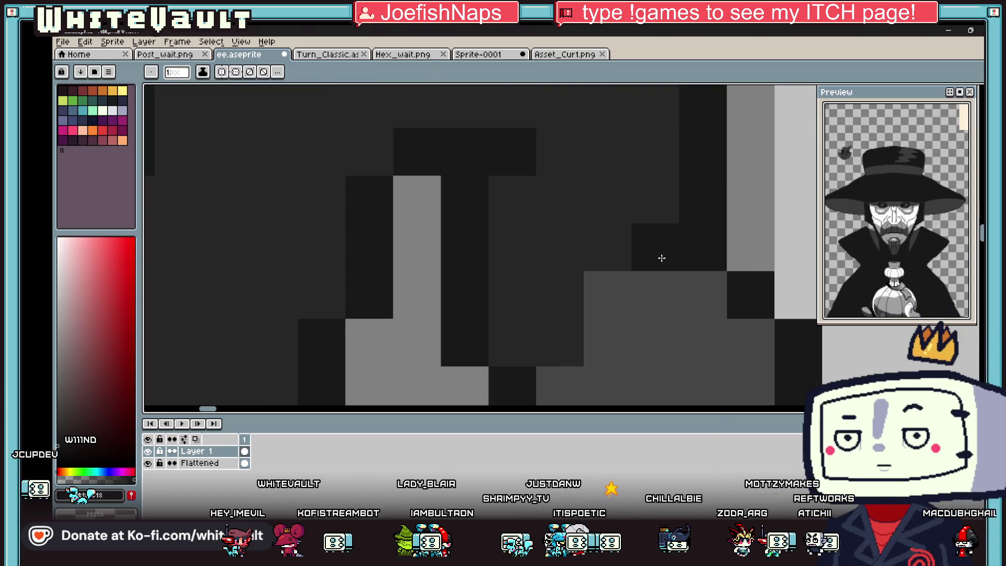
pyautogui.scroll(-3, 511, 331)
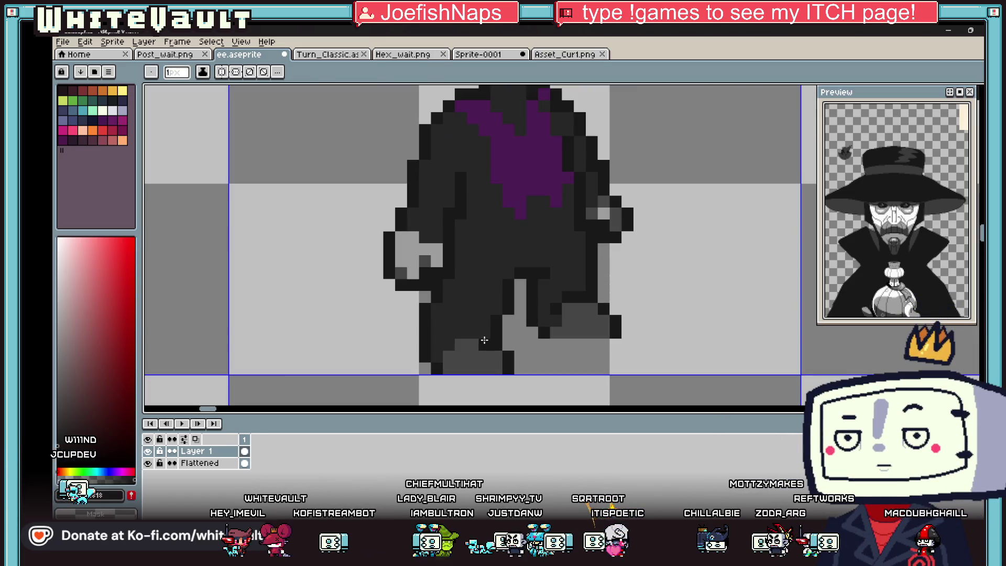
pyautogui.click(447, 345)
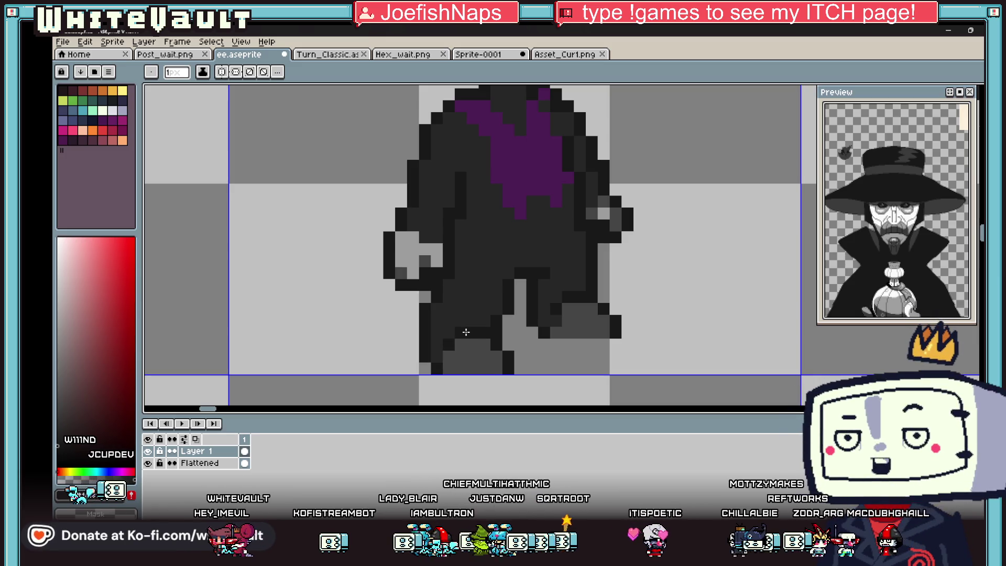
pyautogui.scroll(-2, 465, 332)
pyautogui.scroll(-2, 465, 332)
# Resample the #272727 grey from the lower body to continue shading the legs and feet
pyautogui.press('alt')
pyautogui.scroll(3, 564, 312)
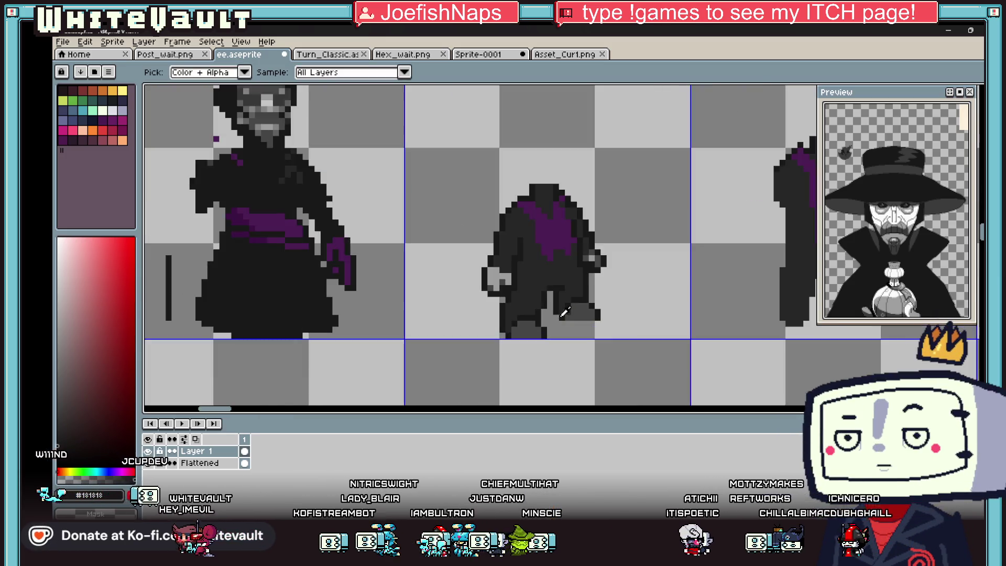
pyautogui.click(564, 313)
pyautogui.scroll(2, 590, 315)
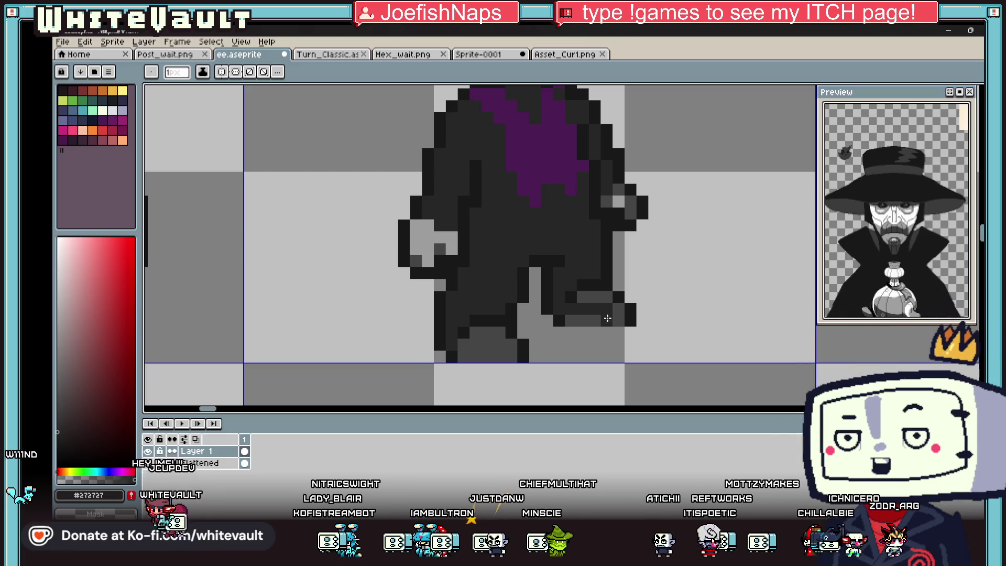
pyautogui.press('alt')
pyautogui.scroll(-2, 486, 336)
pyautogui.scroll(2, 485, 337)
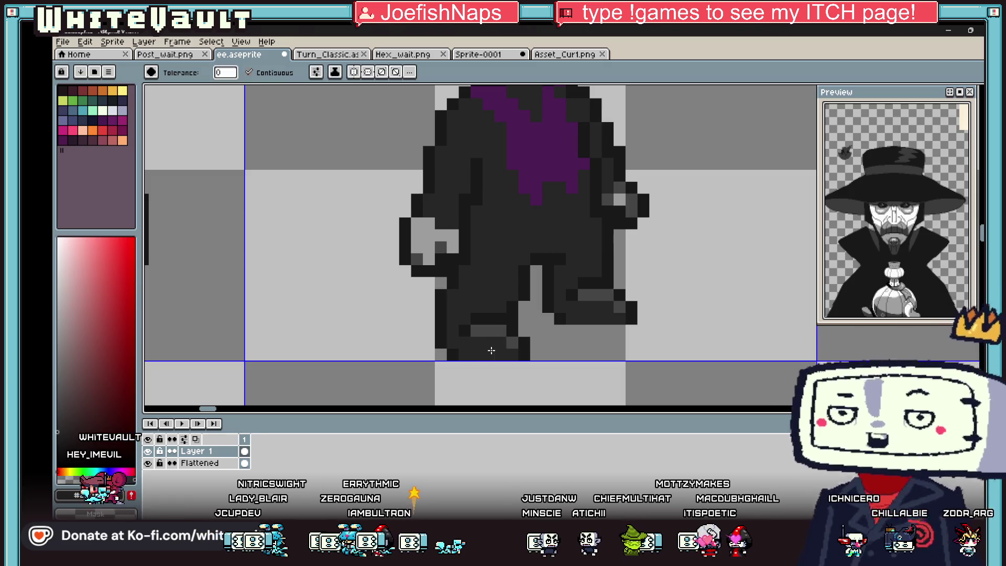
pyautogui.scroll(-3, 506, 351)
pyautogui.scroll(1, 519, 342)
pyautogui.scroll(1, 525, 336)
pyautogui.press('alt')
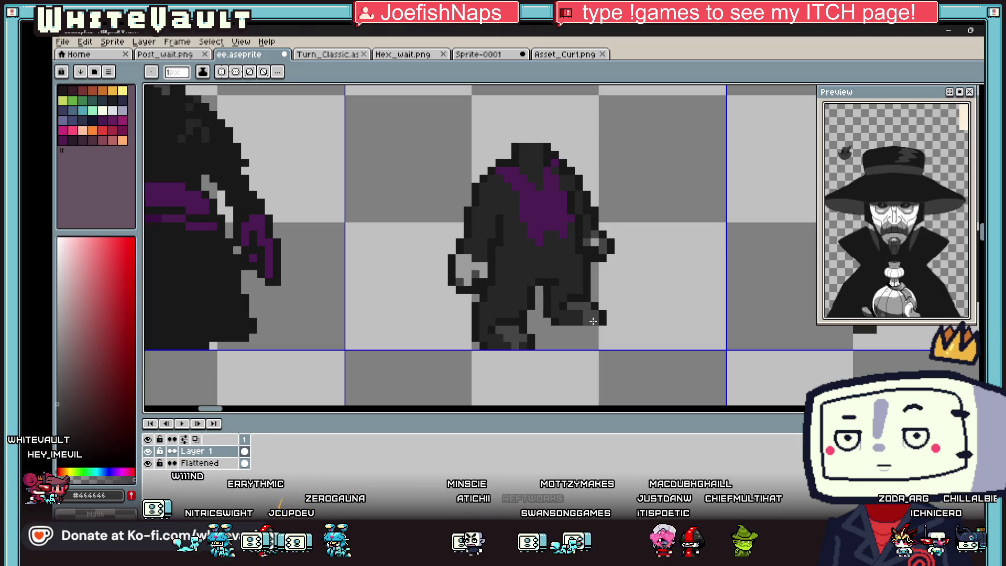
pyautogui.scroll(-2, 578, 315)
pyautogui.scroll(-1, 583, 314)
pyautogui.scroll(2, 585, 314)
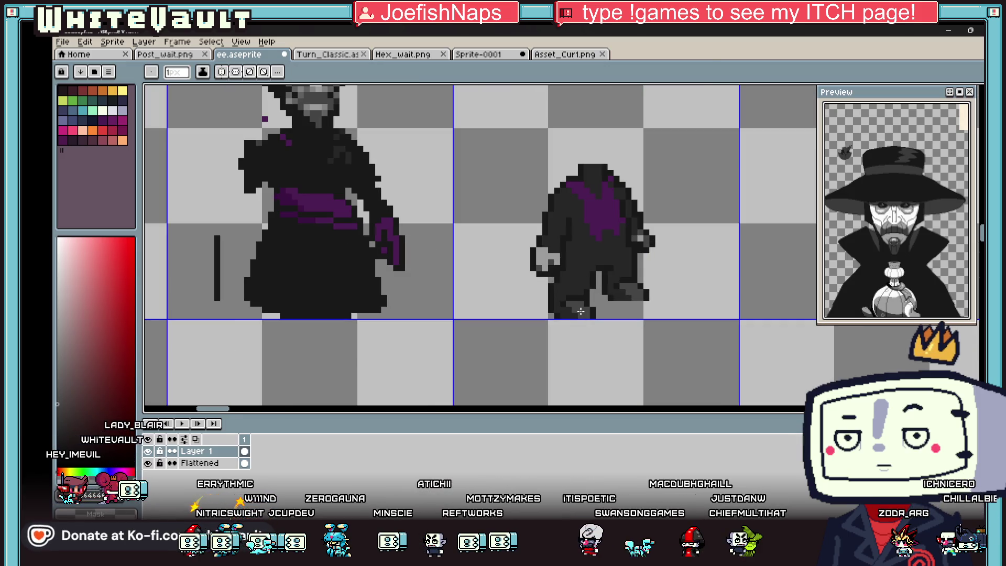
pyautogui.scroll(-2, 590, 307)
pyautogui.scroll(-1, 626, 291)
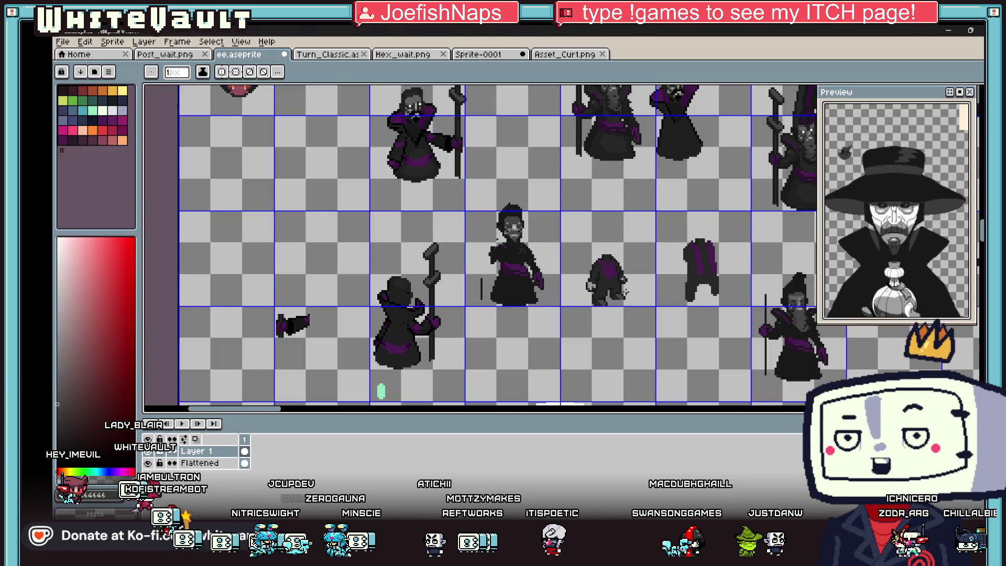
pyautogui.scroll(-2, 626, 291)
# Cover the purple on the back figure's upper chest with dark fill and sample the front figure's sash purple
pyautogui.press('ctrl')
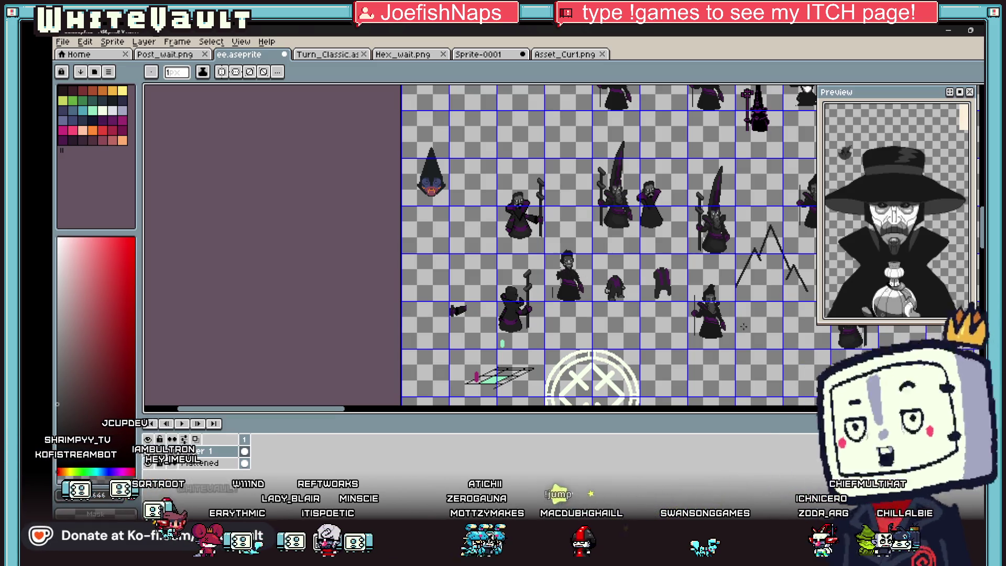
pyautogui.scroll(5, 583, 260)
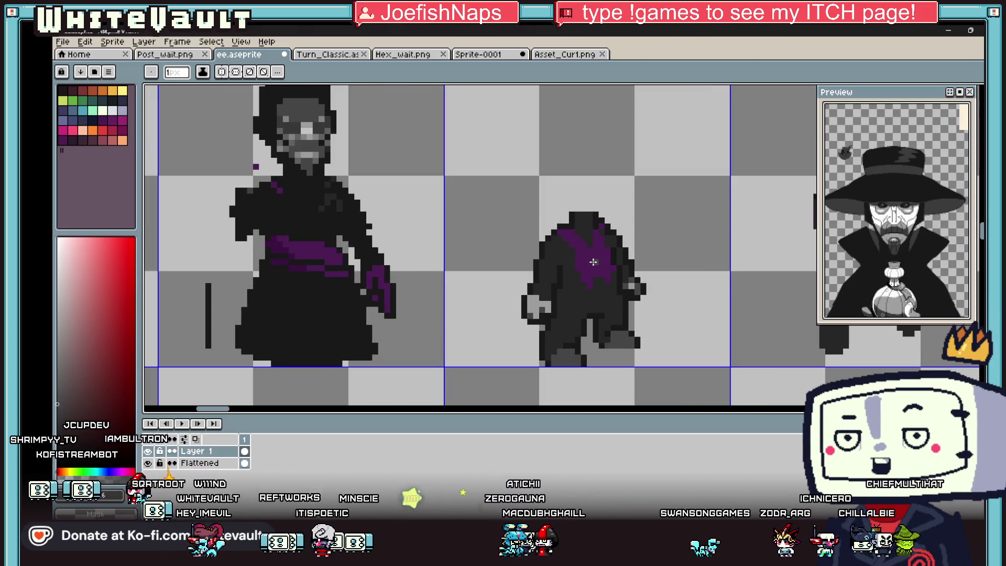
pyautogui.moveTo(593, 262)
pyautogui.mouseDown()
pyautogui.moveTo(582, 260)
pyautogui.moveTo(603, 226)
pyautogui.mouseUp()
pyautogui.press('i')
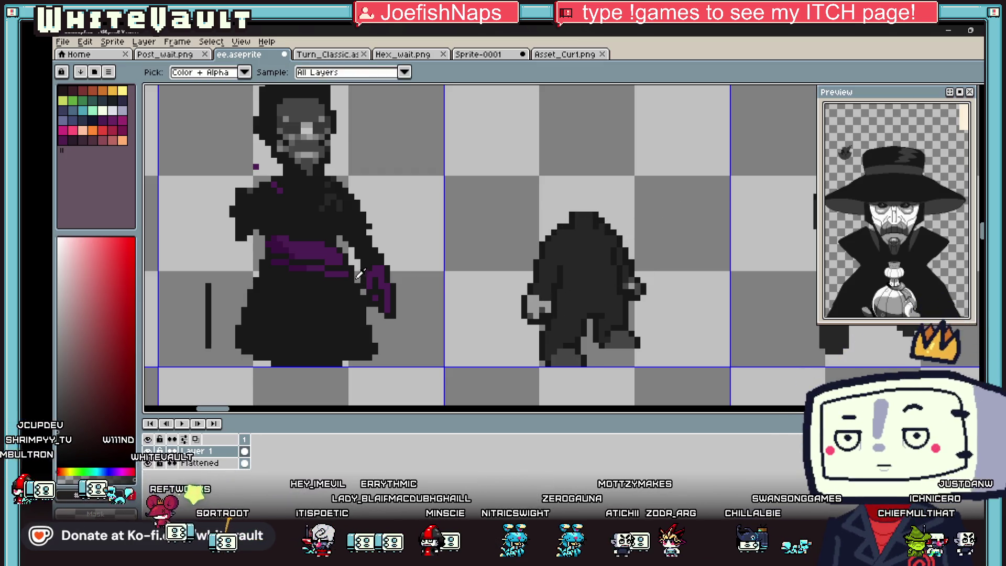
pyautogui.click(360, 273)
# Draw a thin purple sash across the back figure's waist and marquee-select the area around it
pyautogui.press('b')
pyautogui.scroll(1, 561, 303)
pyautogui.moveTo(560, 305); pyautogui.dragTo(576, 298)
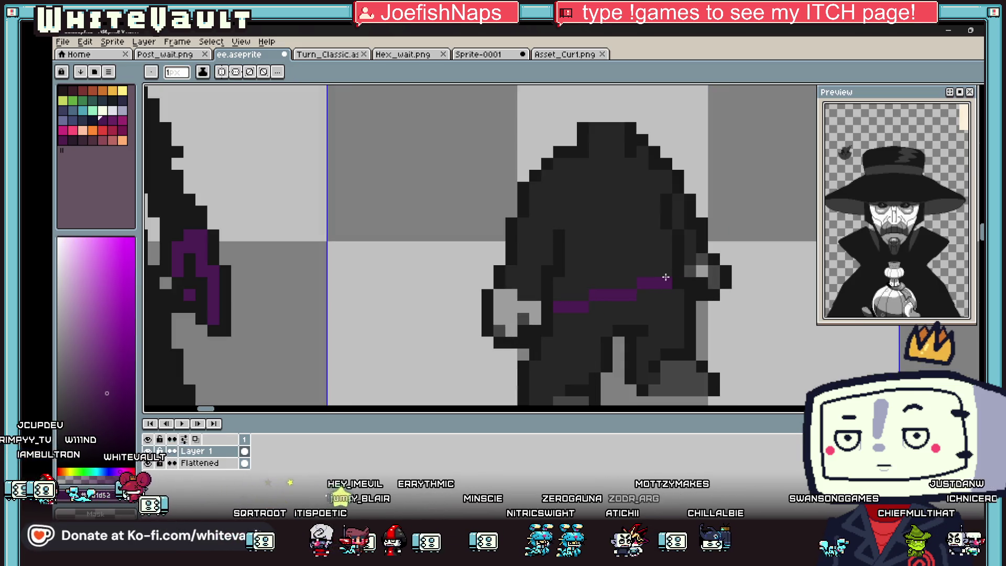
pyautogui.scroll(-8, 662, 276)
pyautogui.scroll(3, 504, 236)
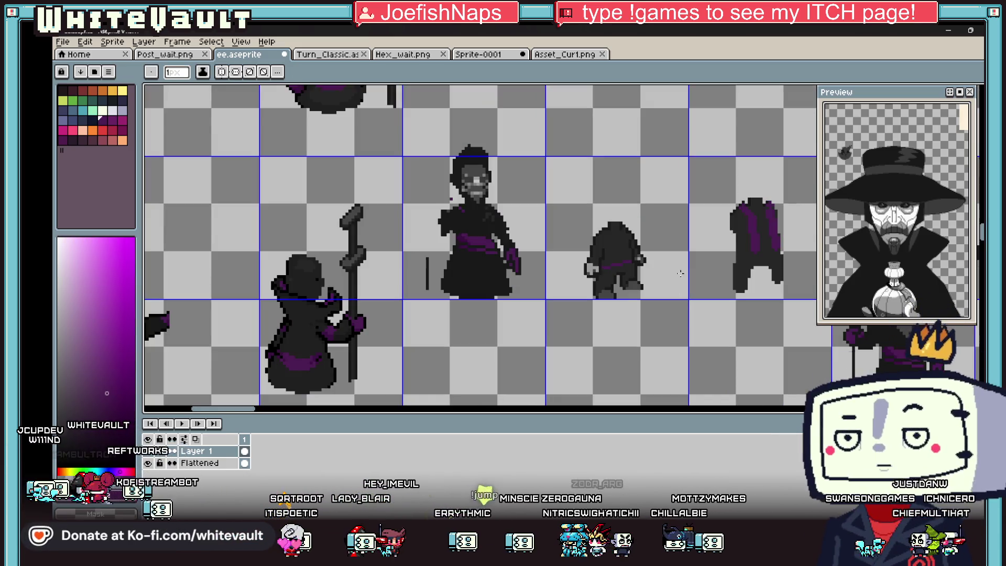
pyautogui.press('m')
pyautogui.moveTo(691, 184)
pyautogui.mouseDown()
pyautogui.moveTo(618, 327)
pyautogui.moveTo(605, 331)
pyautogui.mouseUp()
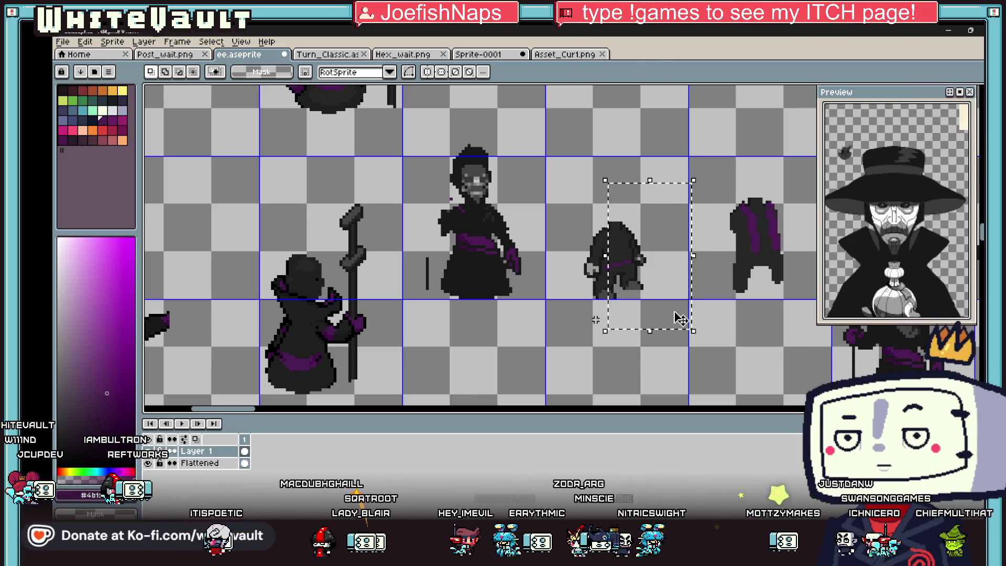
# Select and drop regions beside and below-left of the back-view sprite to nudge its pixels
pyautogui.hotkey('ctrl', 'd')
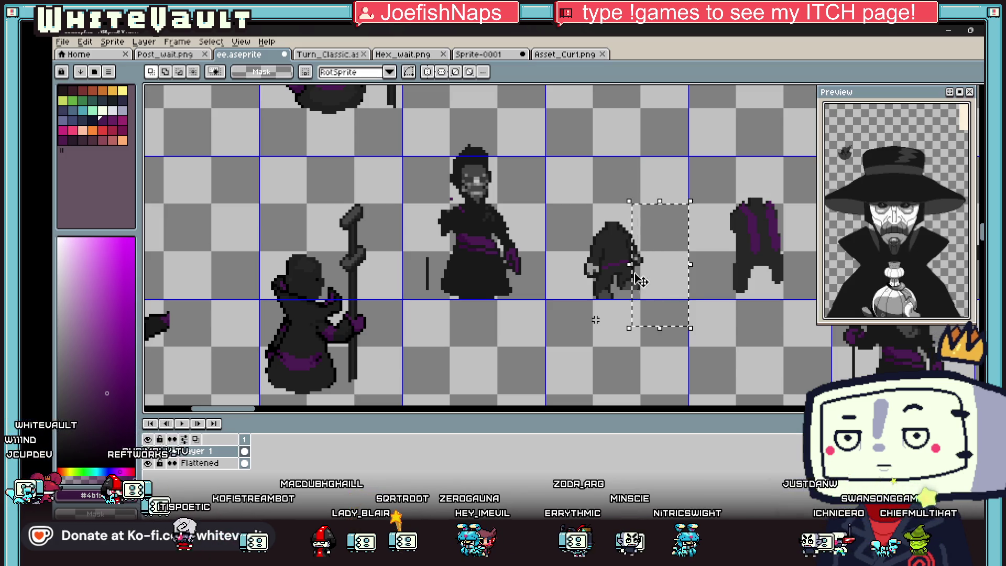
pyautogui.moveTo(622, 260); pyautogui.dragTo(662, 269)
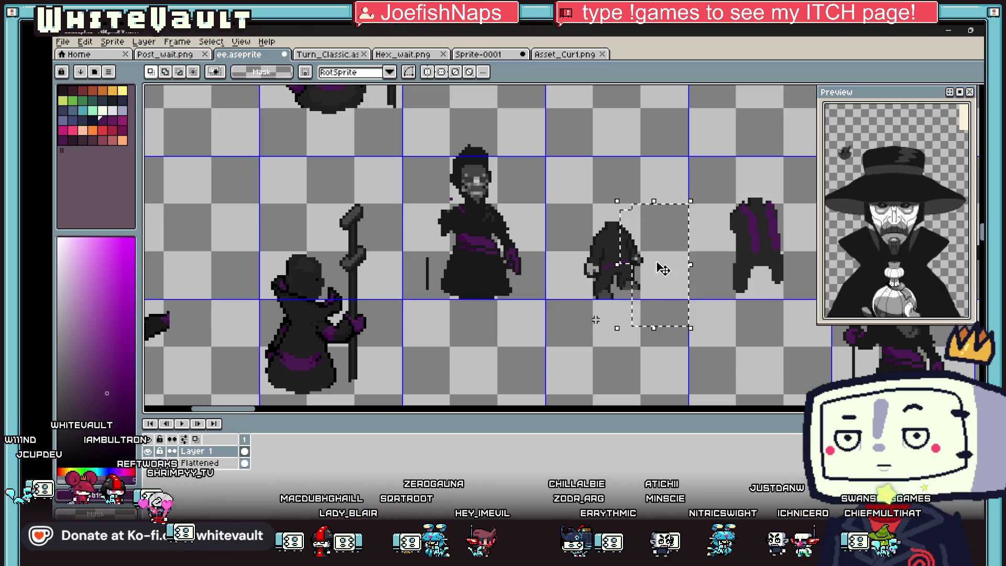
pyautogui.hotkey('ctrl', 'd')
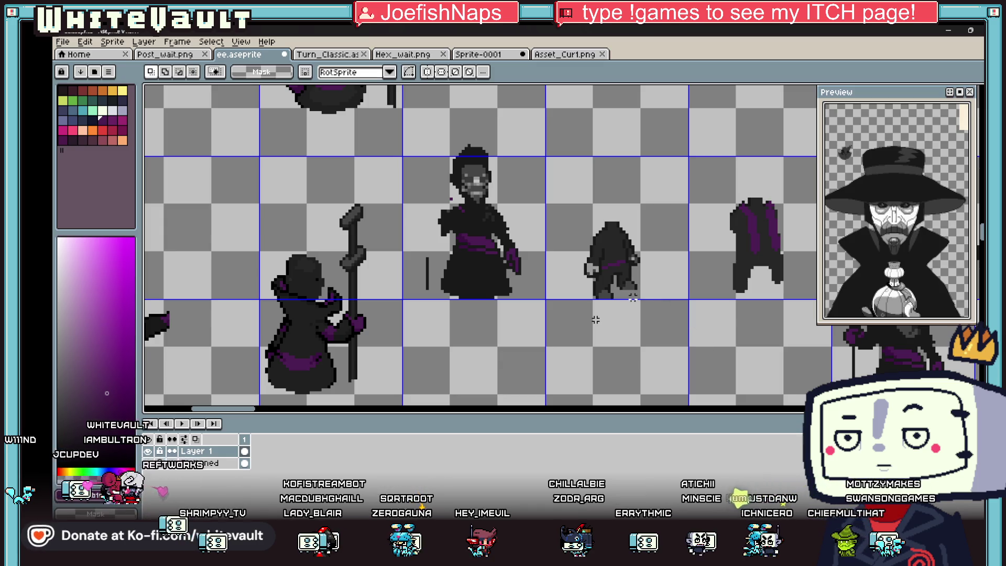
pyautogui.scroll(3, 594, 320)
pyautogui.moveTo(512, 261); pyautogui.dragTo(550, 328)
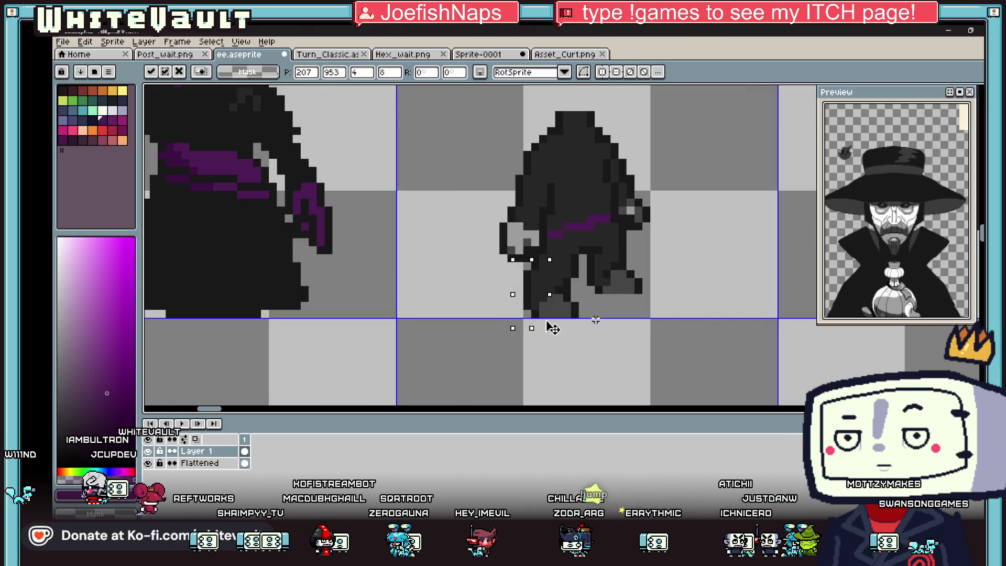
pyautogui.hotkey('ctrl', 'd')
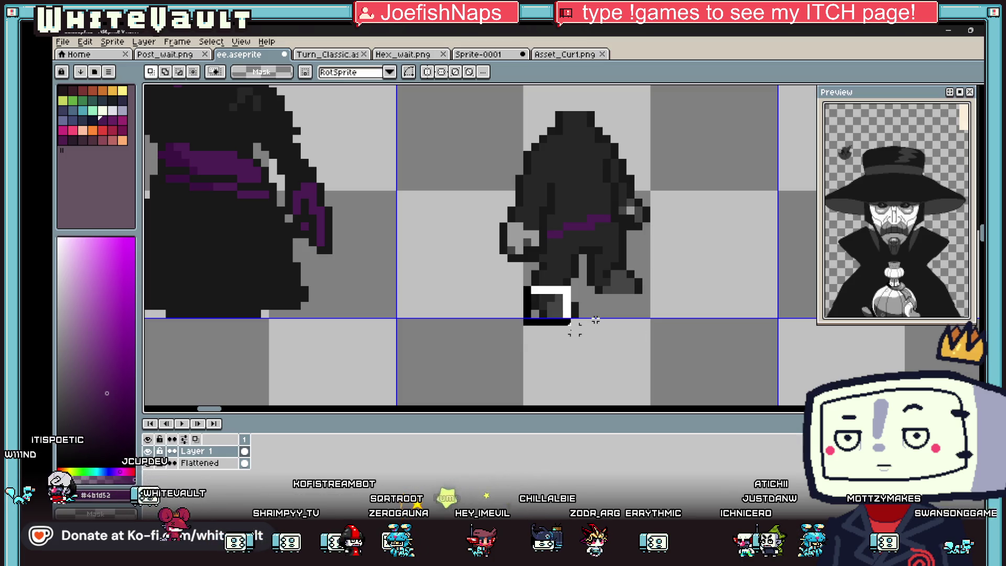
# Select the sprite's lower legs, drop them after adjusting, and select a taller region of the sprite
pyautogui.moveTo(529, 275); pyautogui.dragTo(587, 328)
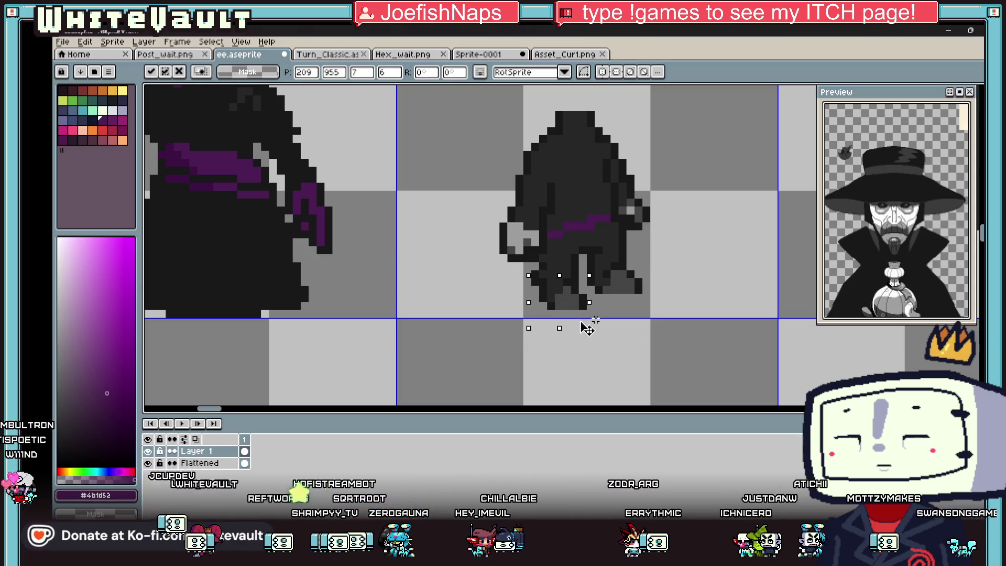
pyautogui.hotkey('ctrl', 'd')
pyautogui.scroll(-4, 596, 324)
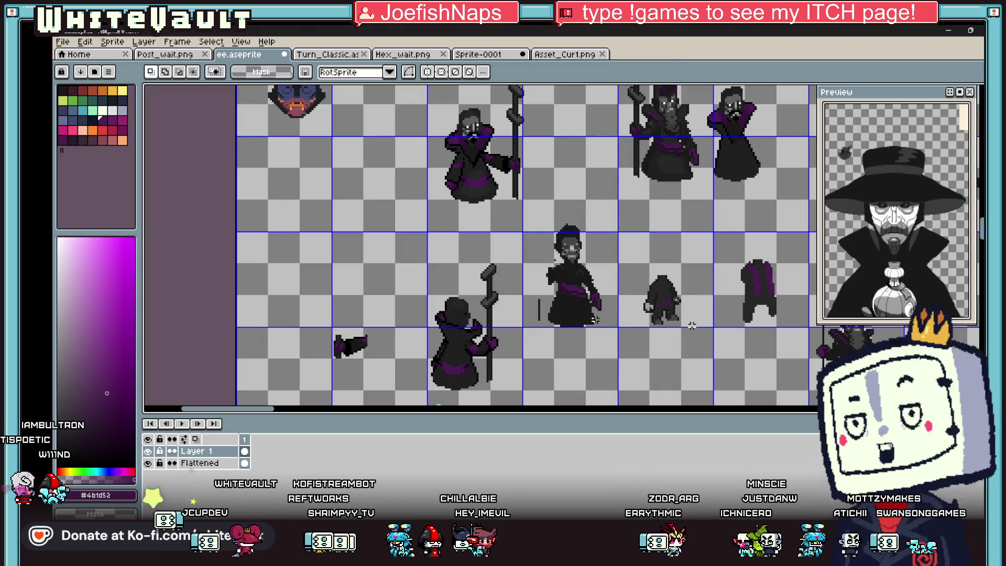
pyautogui.scroll(1, 672, 302)
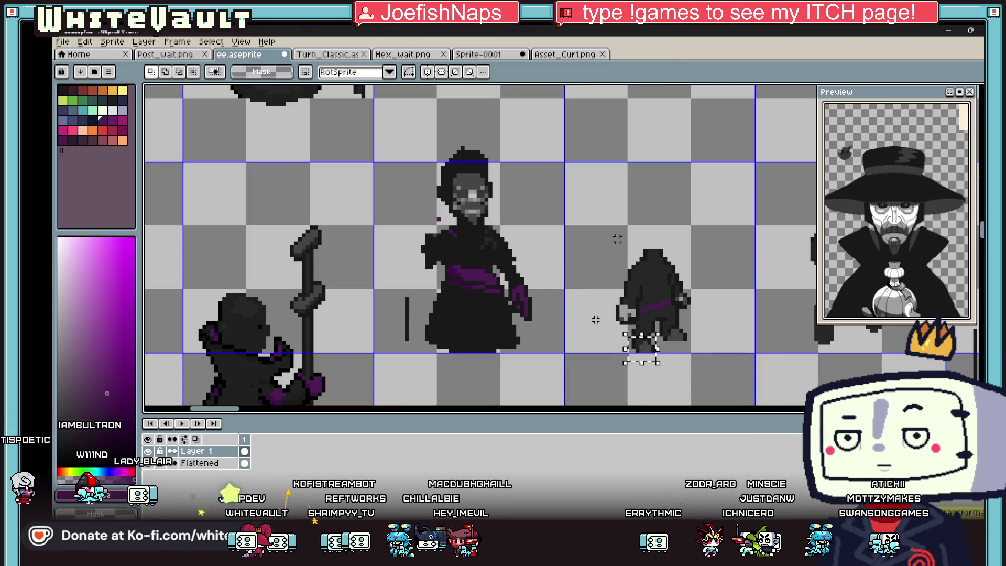
pyautogui.moveTo(757, 389)
pyautogui.mouseDown()
pyautogui.moveTo(676, 225)
pyautogui.moveTo(645, 196)
pyautogui.mouseUp()
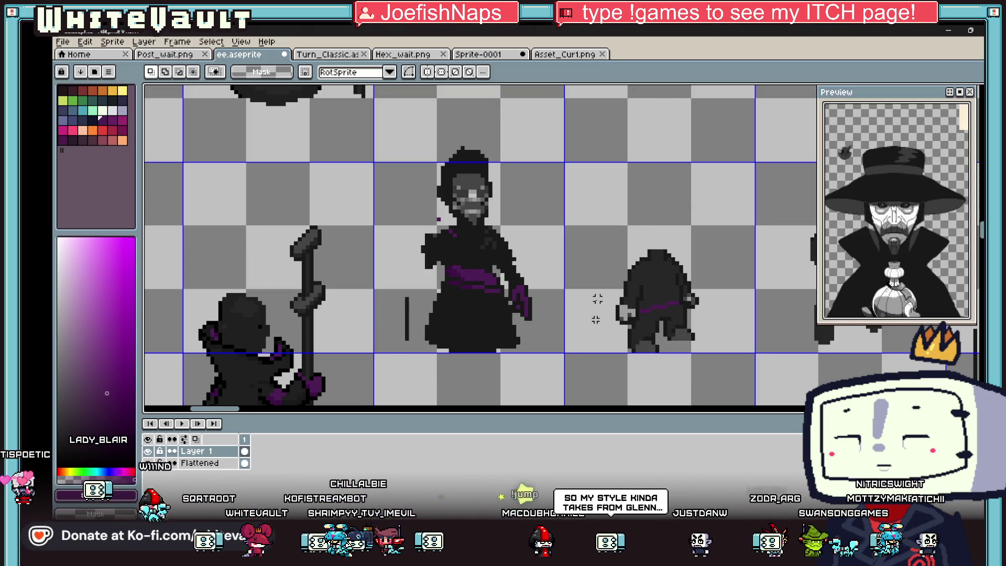
pyautogui.scroll(-1, 596, 309)
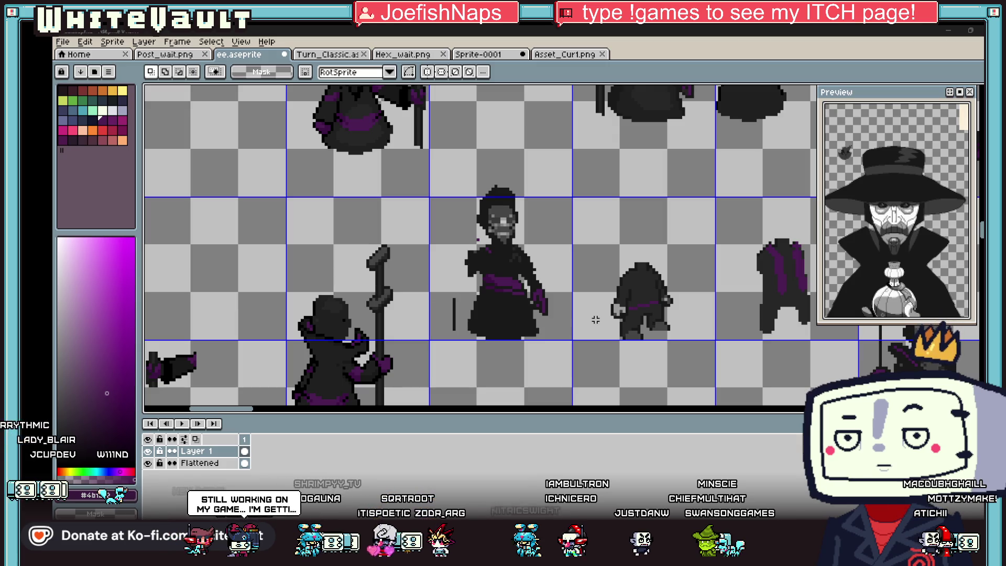
# Bring the browser's Glenn Keane lineart image search to the front over the sprite sheet
pyautogui.hotkey('alt', 'Tab')
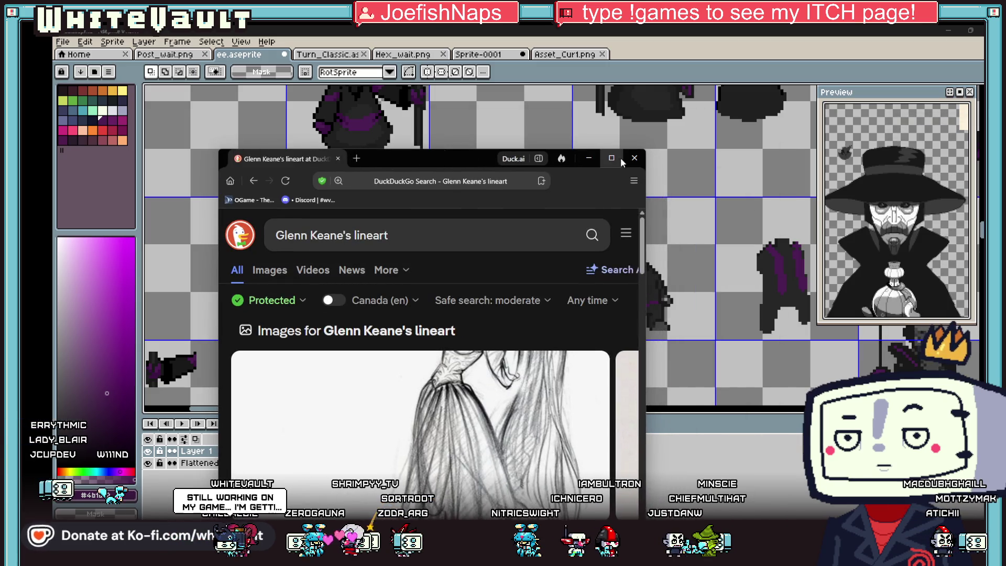
# Maximize the browser to look over the lineart references, then minimize it back to Aseprite
pyautogui.click(611, 158)
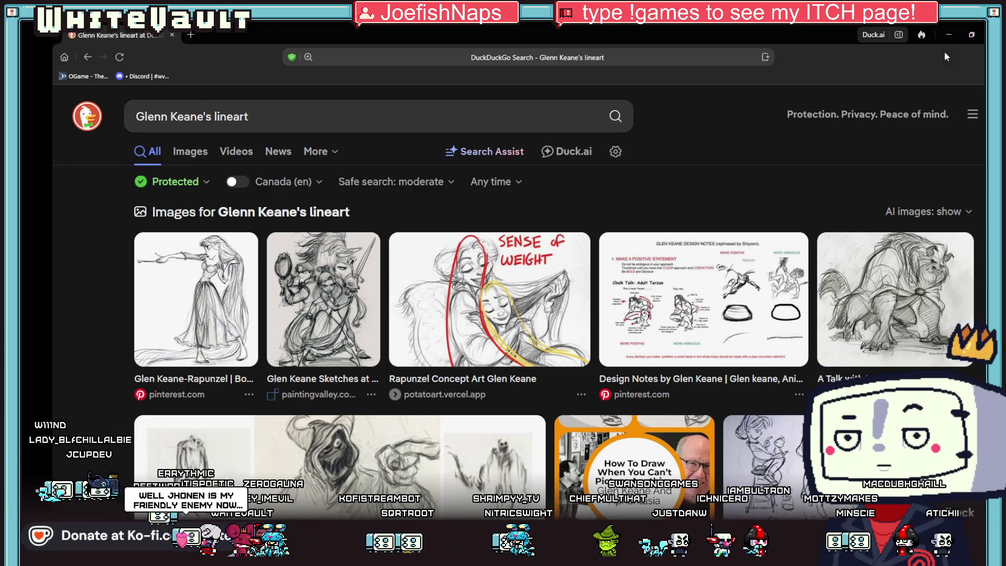
pyautogui.click(975, 35)
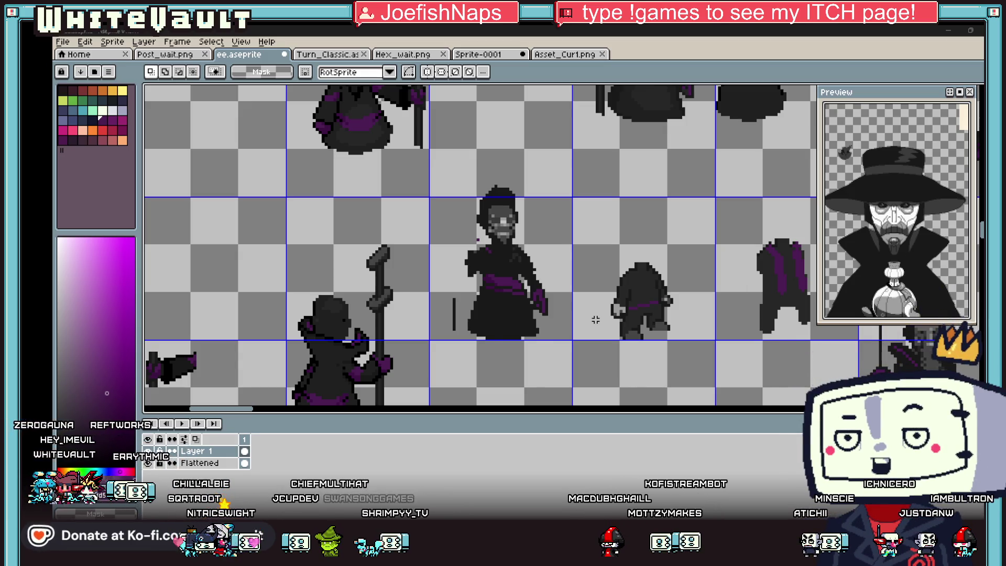
pyautogui.scroll(-2, 596, 319)
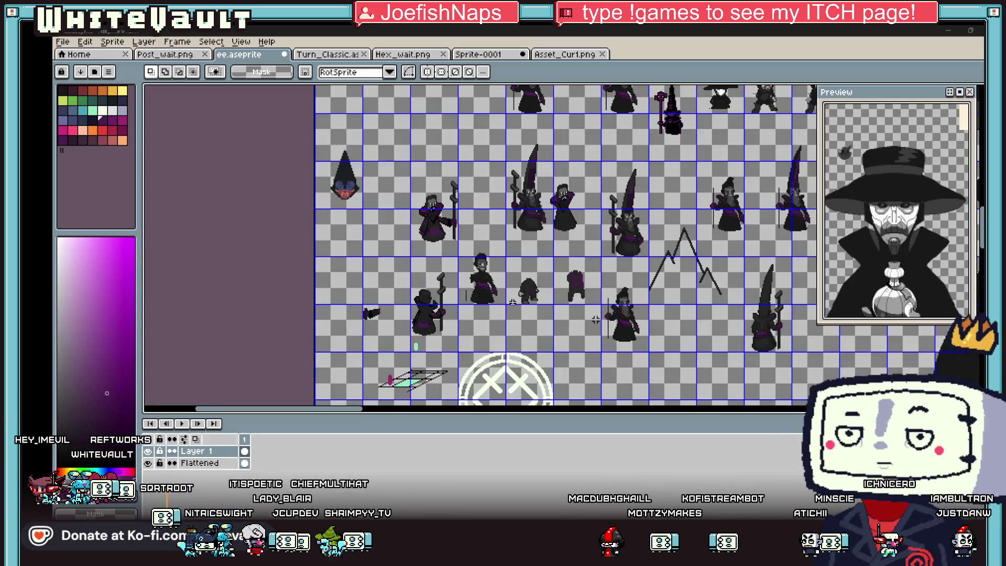
pyautogui.scroll(3, 596, 319)
pyautogui.scroll(1, 588, 264)
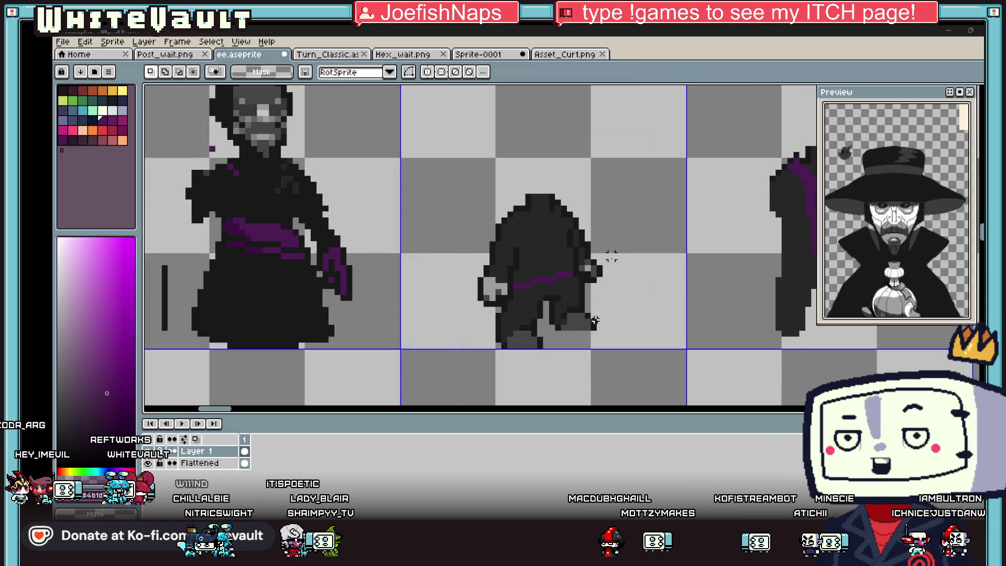
pyautogui.scroll(-3, 580, 234)
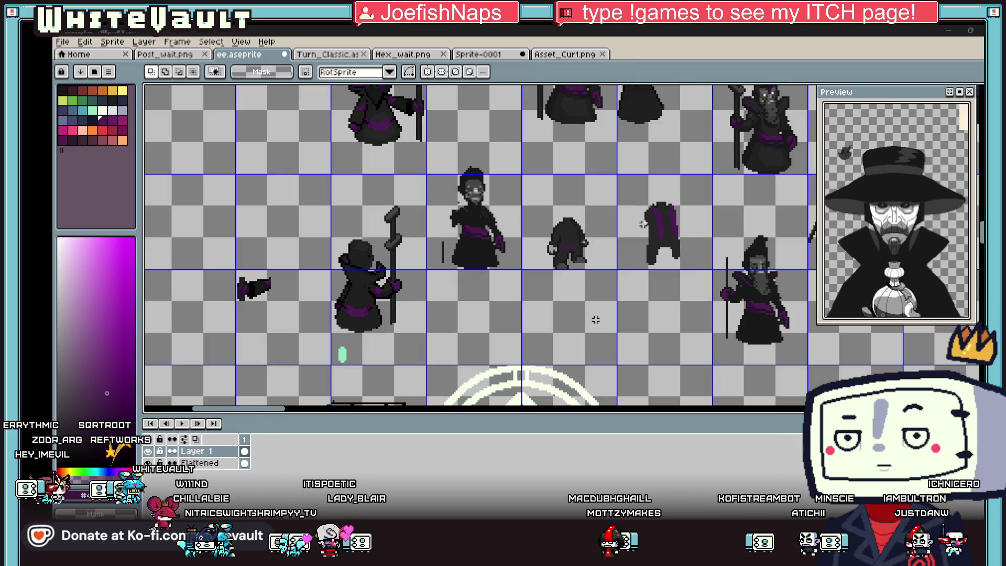
pyautogui.scroll(1, 567, 221)
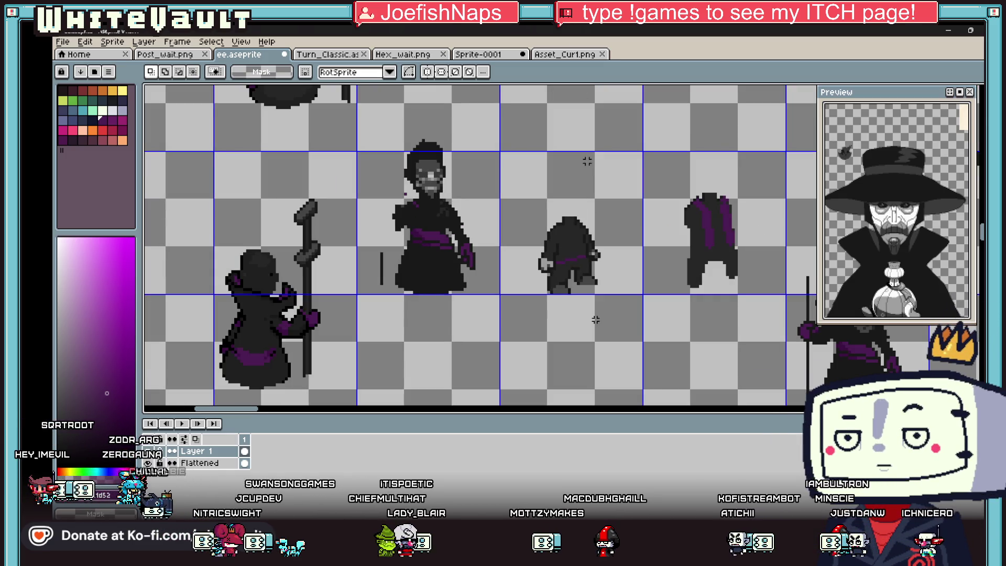
# Sample the sprite's grey and paint a larger, rounder head on the back-view figure
pyautogui.press('i')
pyautogui.click(432, 170)
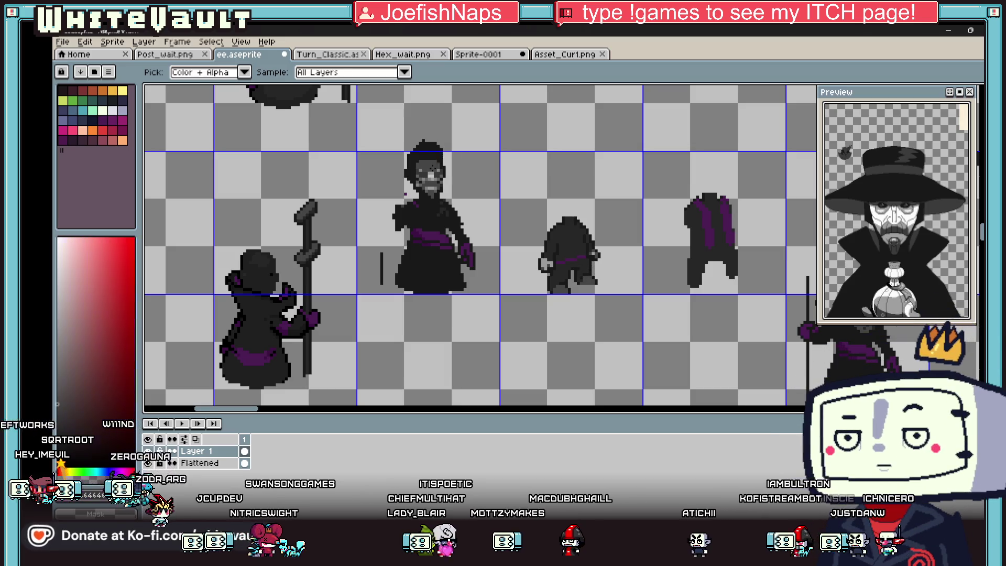
pyautogui.press('b')
pyautogui.scroll(1, 566, 209)
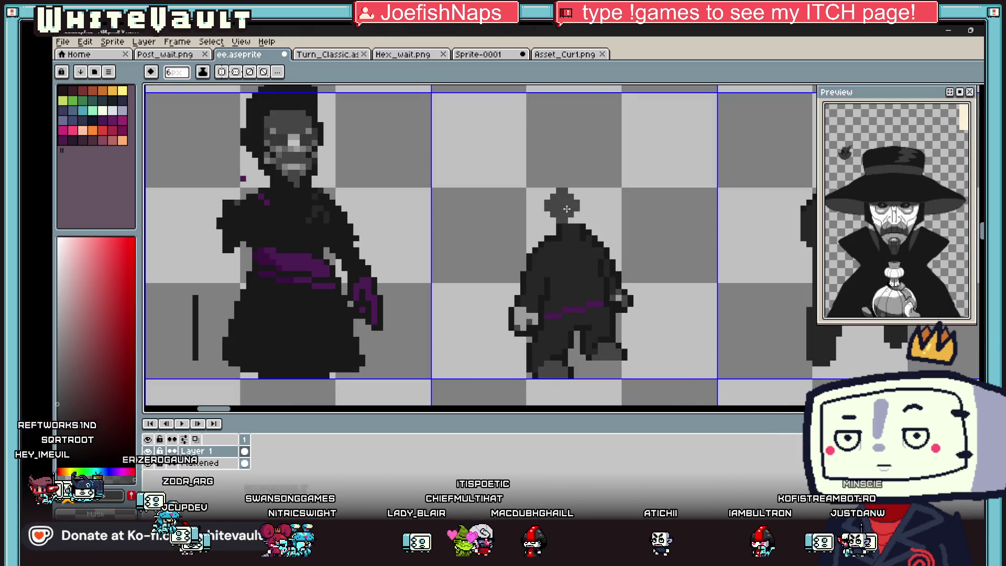
pyautogui.moveTo(566, 208)
pyautogui.mouseDown()
pyautogui.moveTo(588, 202)
pyautogui.moveTo(564, 181)
pyautogui.moveTo(587, 178)
pyautogui.mouseUp()
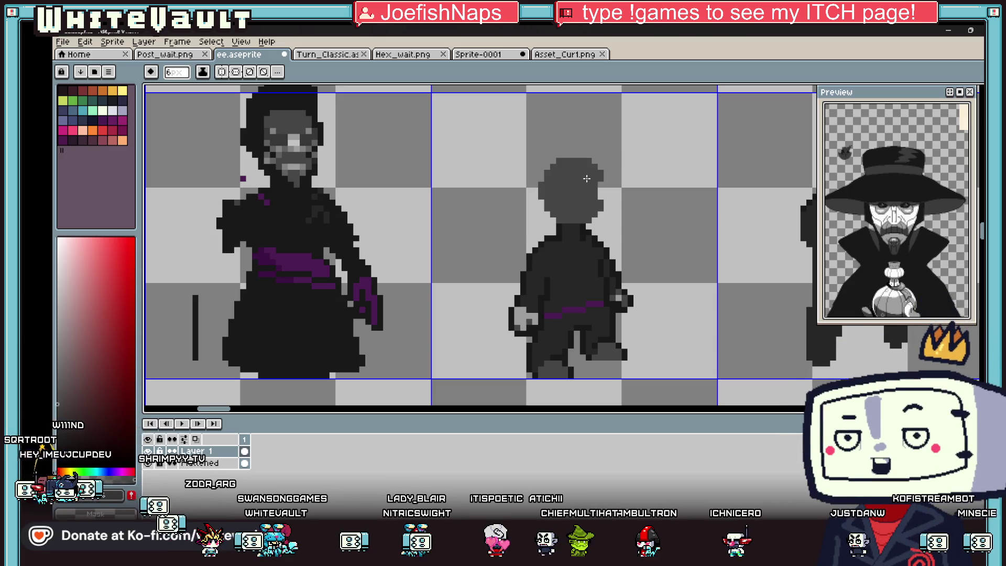
pyautogui.scroll(-3, 590, 198)
pyautogui.scroll(2, 582, 197)
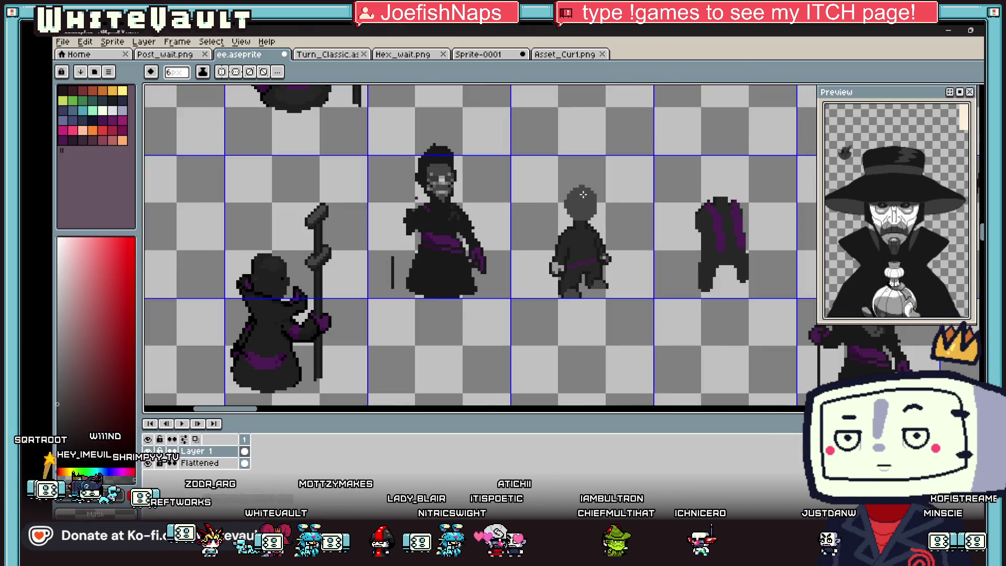
pyautogui.scroll(1, 581, 195)
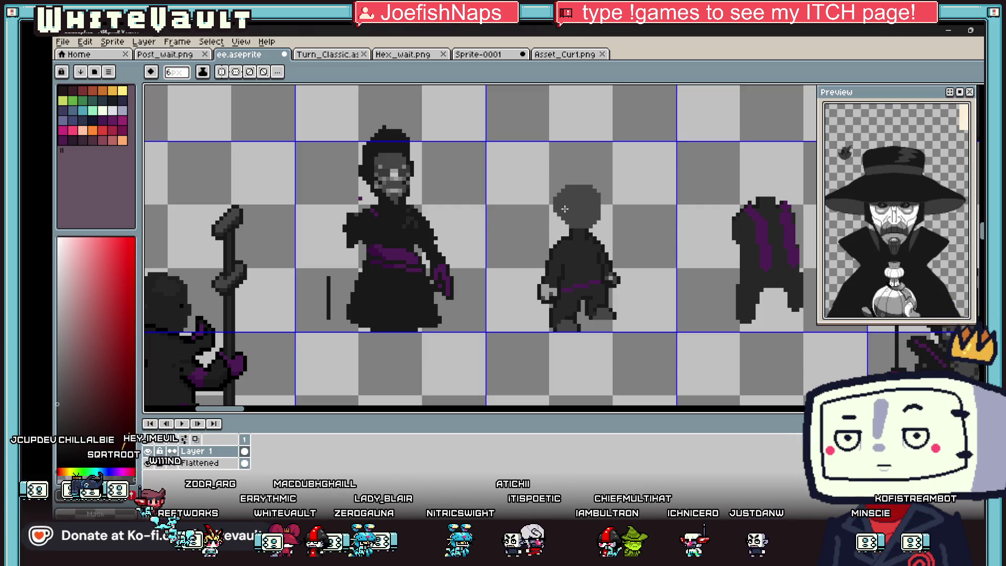
pyautogui.scroll(-2, 599, 223)
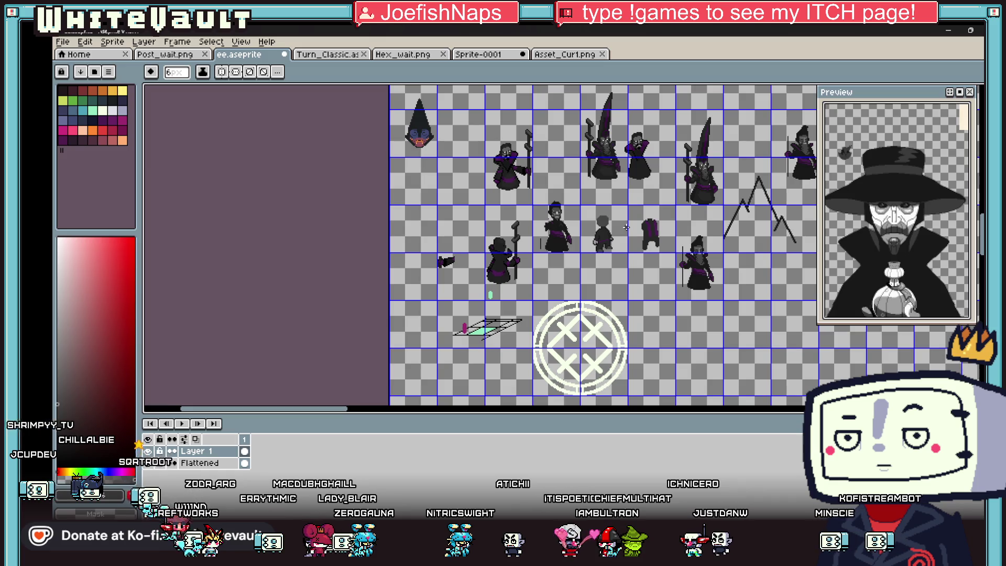
pyautogui.scroll(2, 626, 227)
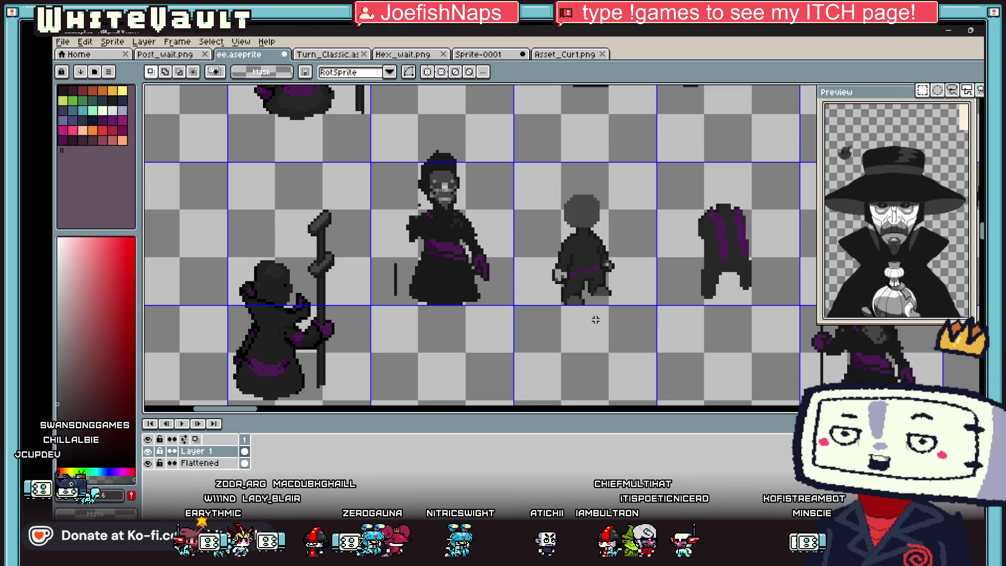
# Select and commit the grey-headed back-view sprite, then minimize Aseprite to show the desktop
pyautogui.moveTo(533, 175); pyautogui.dragTo(647, 283)
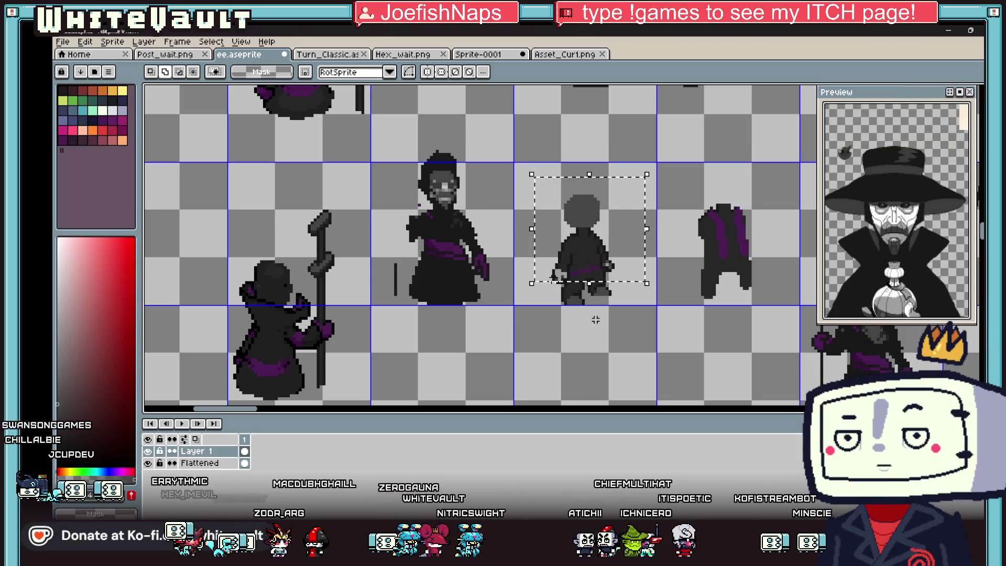
pyautogui.scroll(1, 560, 277)
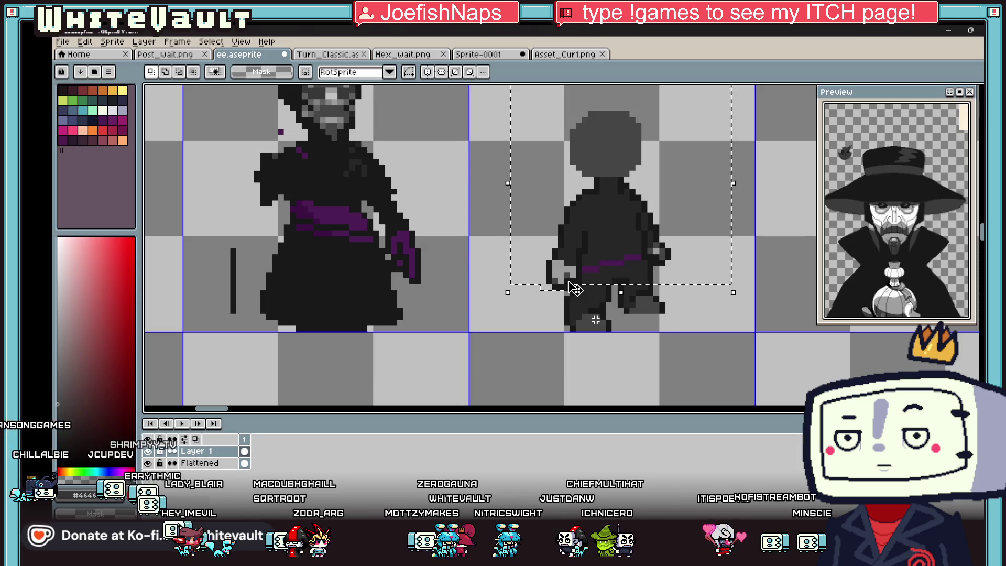
pyautogui.click(751, 329)
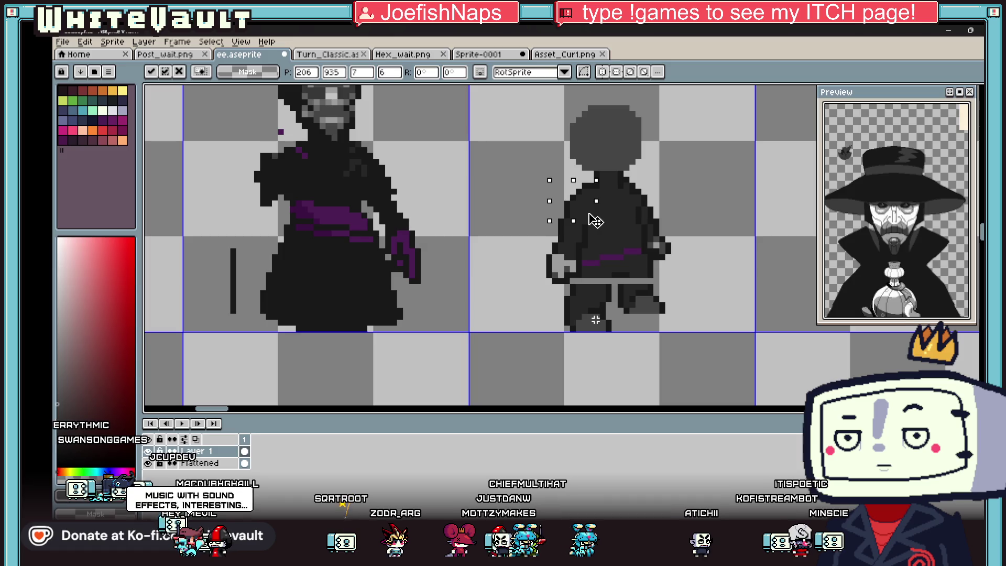
pyautogui.scroll(-1, 698, 198)
pyautogui.scroll(1, 645, 236)
pyautogui.scroll(1, 627, 251)
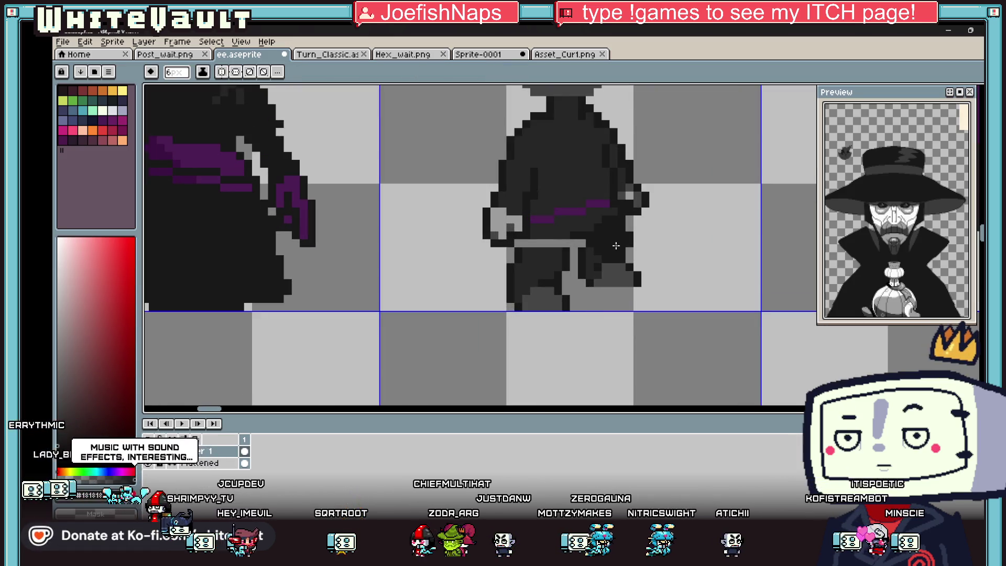
pyautogui.press('b')
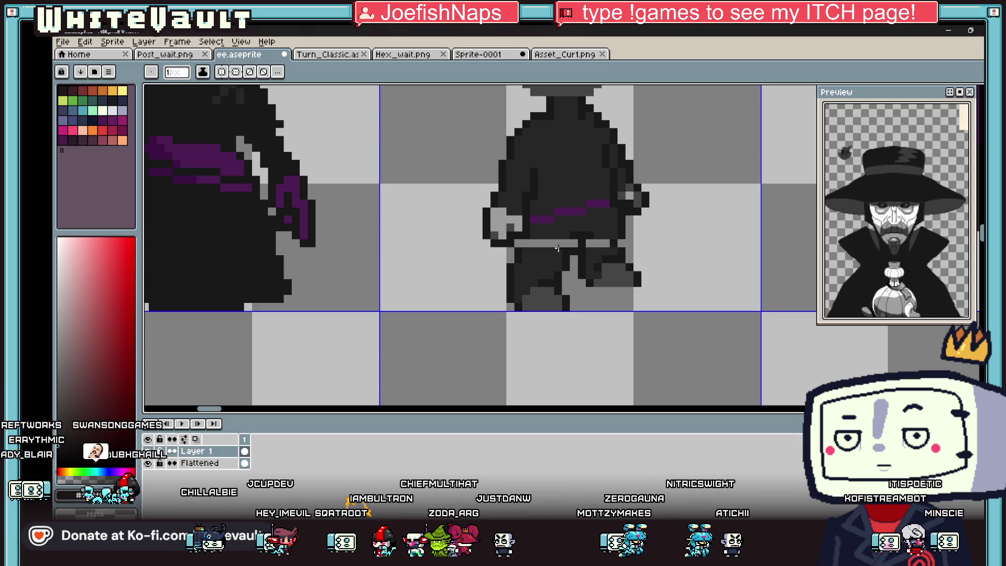
pyautogui.scroll(-1, 518, 242)
pyautogui.scroll(-1, 551, 240)
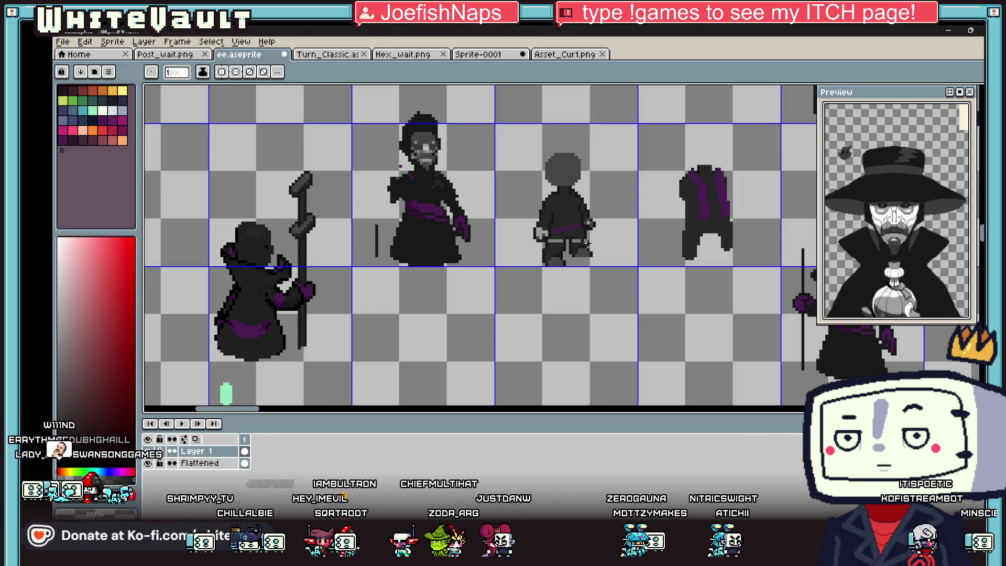
pyautogui.scroll(2, 582, 236)
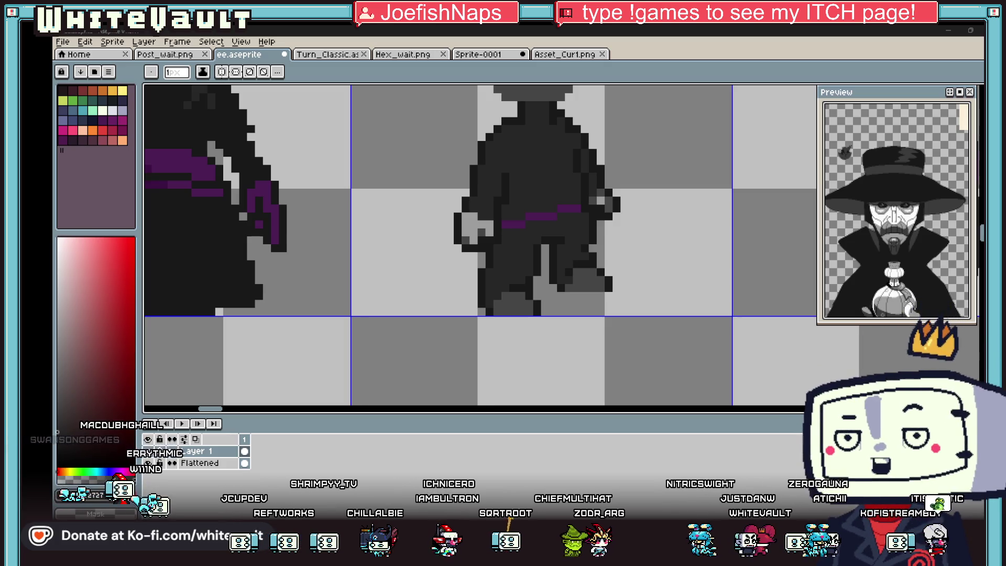
pyautogui.press('super+d')
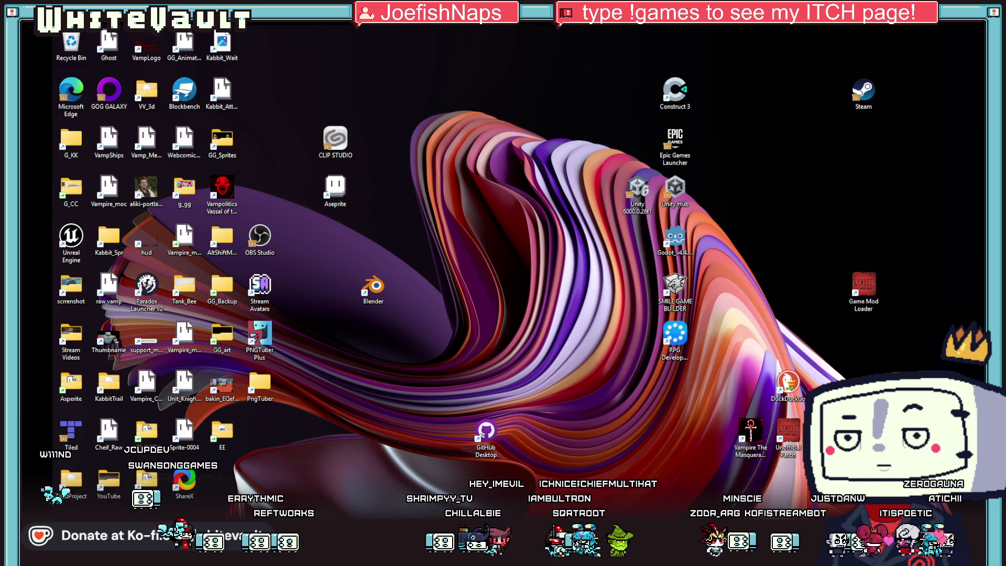
# Restore the Aseprite window with the robed-figure sprite sheet from the taskbar
pyautogui.press('super+d')
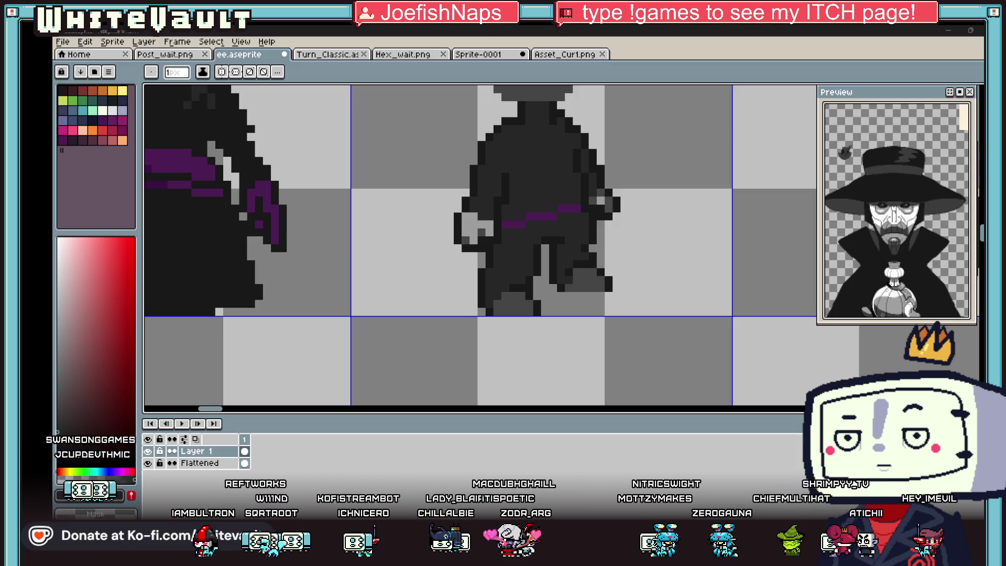
pyautogui.scroll(-2, 571, 238)
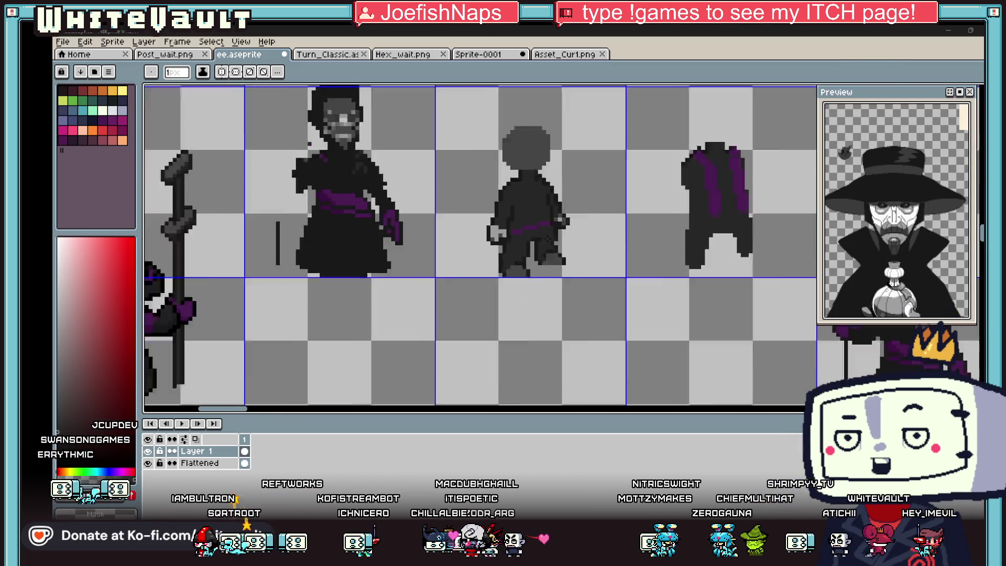
pyautogui.scroll(-1, 570, 237)
pyautogui.scroll(1, 560, 241)
pyautogui.scroll(2, 545, 153)
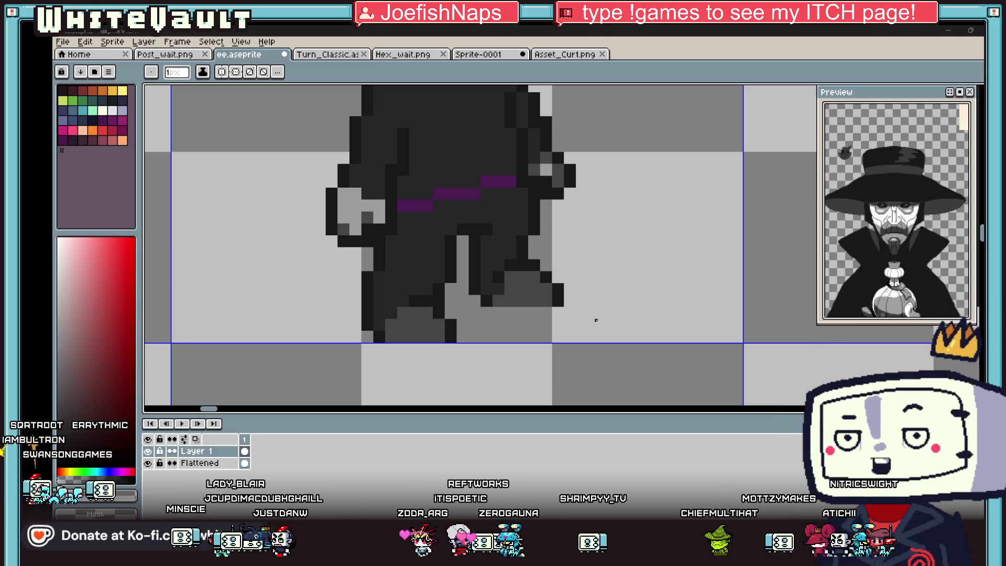
pyautogui.scroll(-2, 654, 337)
pyautogui.scroll(1, 586, 305)
pyautogui.scroll(1, 586, 306)
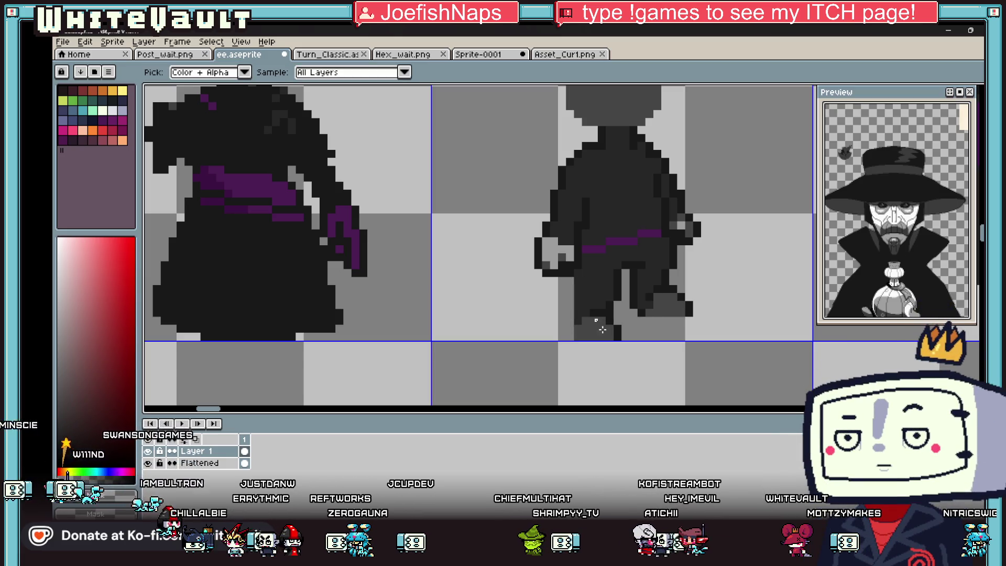
pyautogui.scroll(4, 596, 320)
# Repaint the figure's legs and feet with a sampled dark shade, darkening the feet's bottom edge
pyautogui.click(631, 333)
pyautogui.keyDown('alt'); pyautogui.click(584, 344); pyautogui.keyUp('alt')
pyautogui.moveTo(584, 343)
pyautogui.mouseDown()
pyautogui.moveTo(570, 306)
pyautogui.moveTo(588, 288)
pyautogui.mouseUp()
pyautogui.press('alt')
pyautogui.click(580, 315)
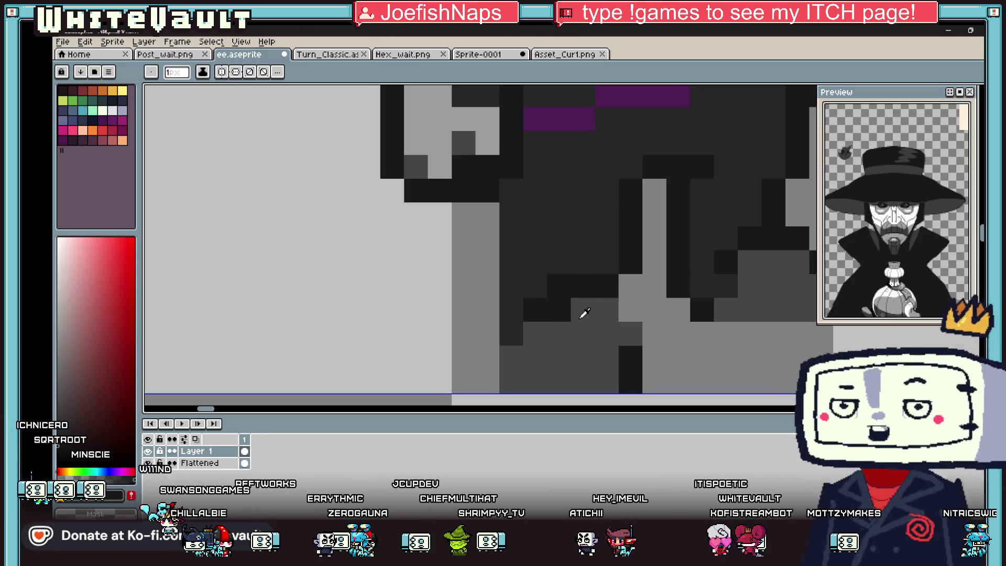
pyautogui.click(634, 313)
pyautogui.click(654, 358)
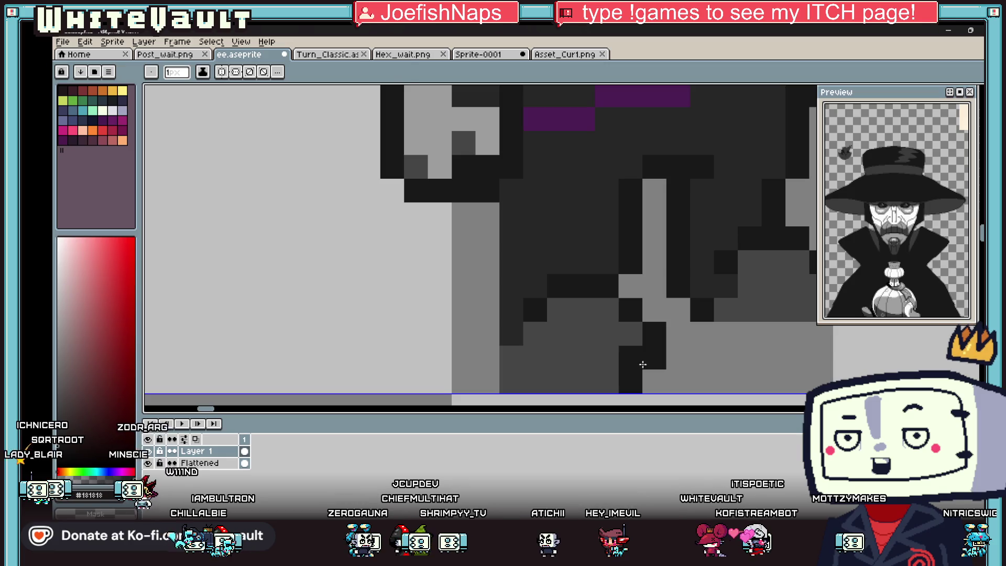
# Grey one foot-edge pixel and draw a dark line separating the legs
pyautogui.press('alt')
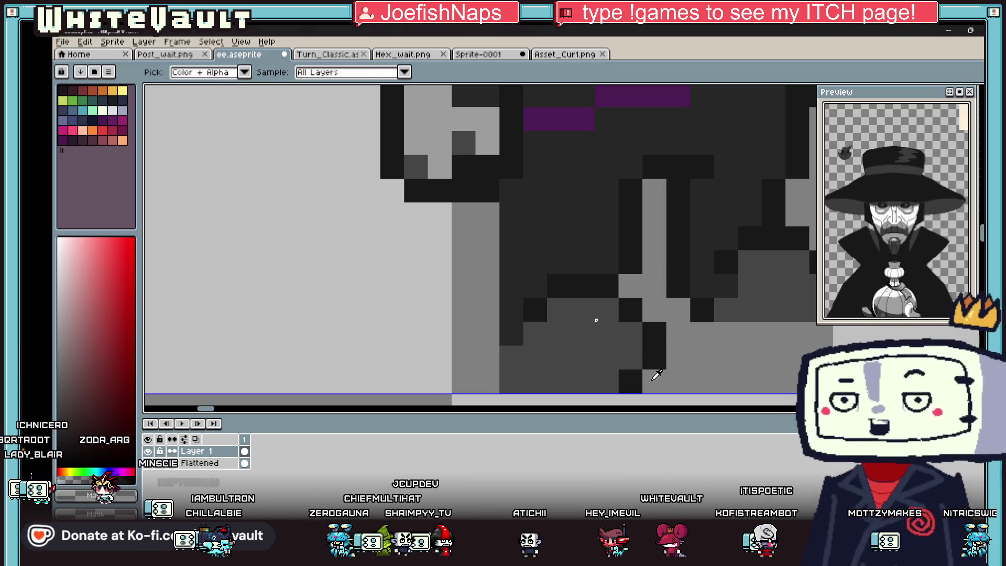
pyautogui.click(631, 381)
pyautogui.keyDown('alt'); pyautogui.click(493, 184); pyautogui.keyUp('alt')
pyautogui.moveTo(493, 209); pyautogui.dragTo(493, 337)
pyautogui.scroll(-3, 492, 353)
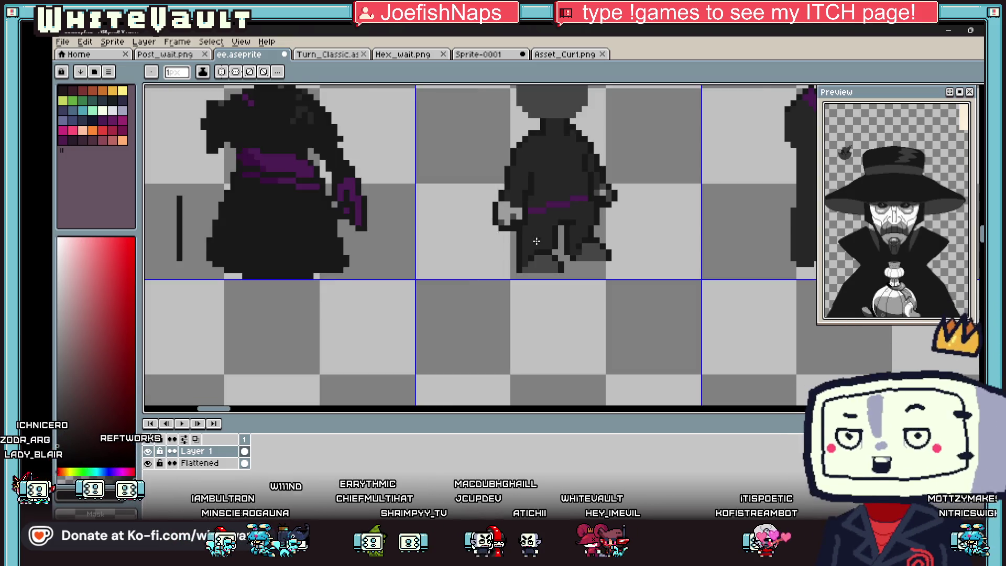
pyautogui.scroll(-1, 492, 353)
pyautogui.scroll(2, 548, 248)
pyautogui.scroll(-3, 548, 248)
pyautogui.scroll(3, 558, 267)
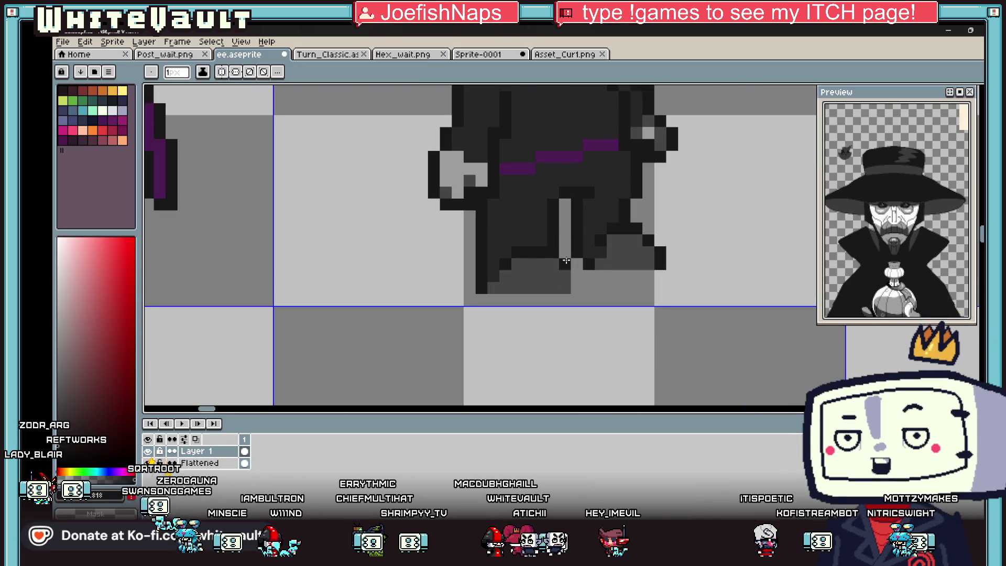
pyautogui.scroll(-1, 576, 288)
pyautogui.scroll(-1, 621, 261)
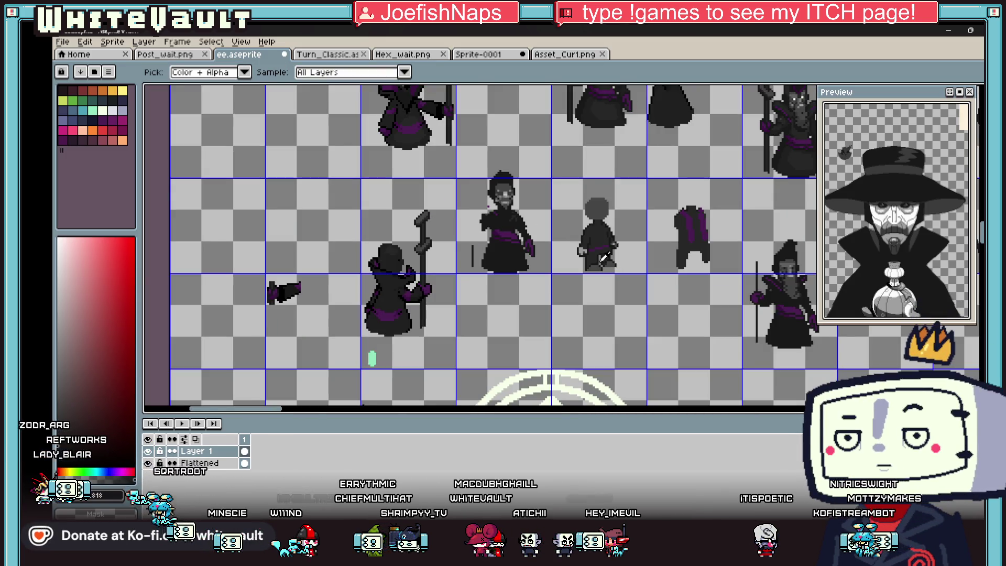
pyautogui.scroll(2, 604, 258)
pyautogui.scroll(1, 557, 245)
pyautogui.scroll(1, 564, 325)
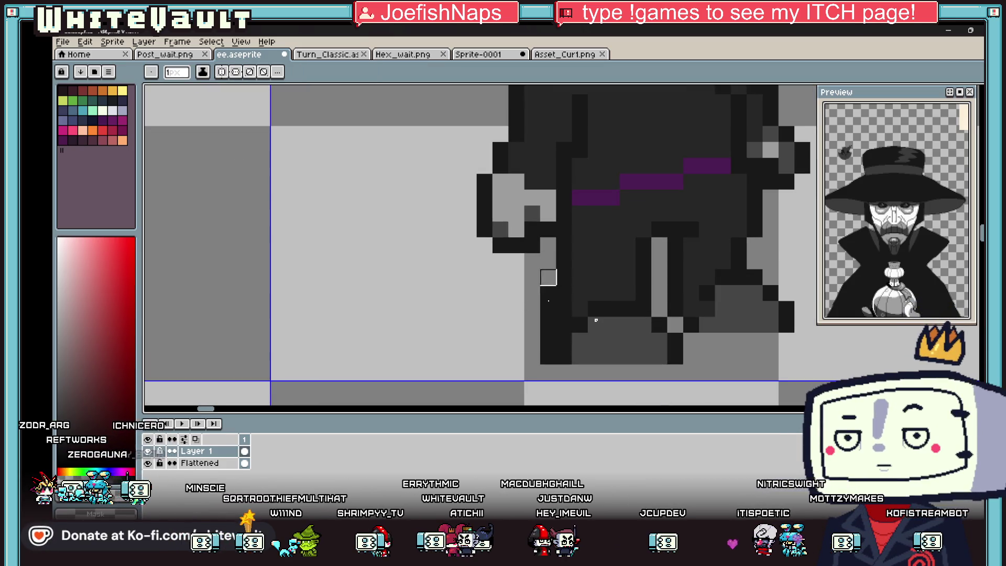
pyautogui.scroll(-3, 596, 320)
pyautogui.scroll(2, 581, 271)
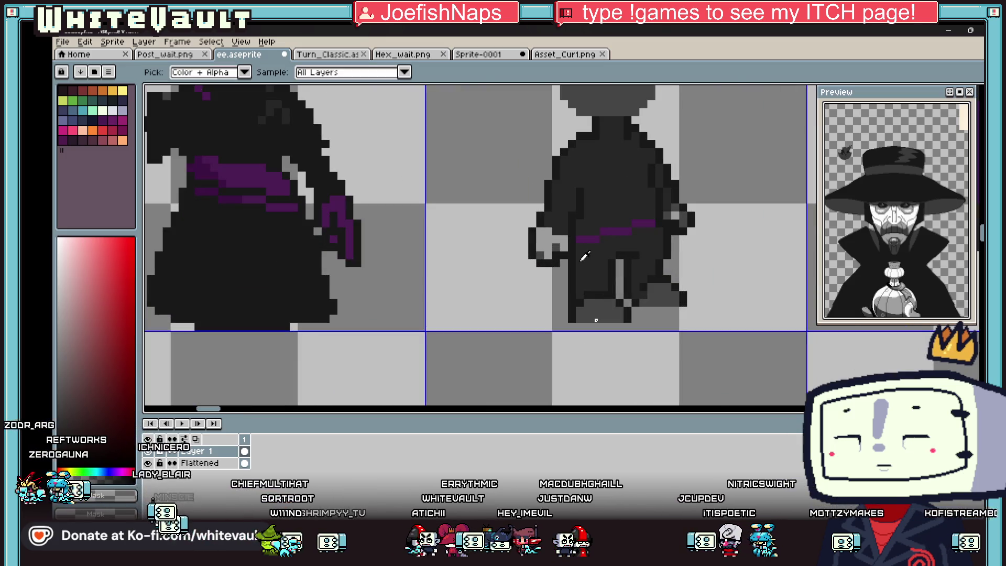
pyautogui.press('alt')
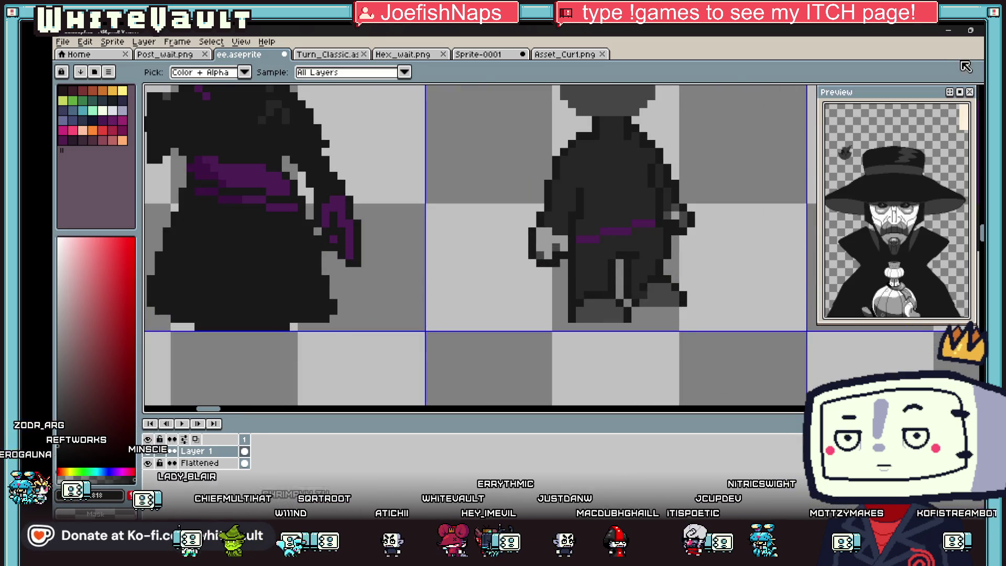
# Marquee-select the feet and nudge them two pixels left and one up, then apply the move
pyautogui.click(966, 66)
pyautogui.moveTo(565, 288); pyautogui.dragTo(635, 332)
pyautogui.click(597, 318)
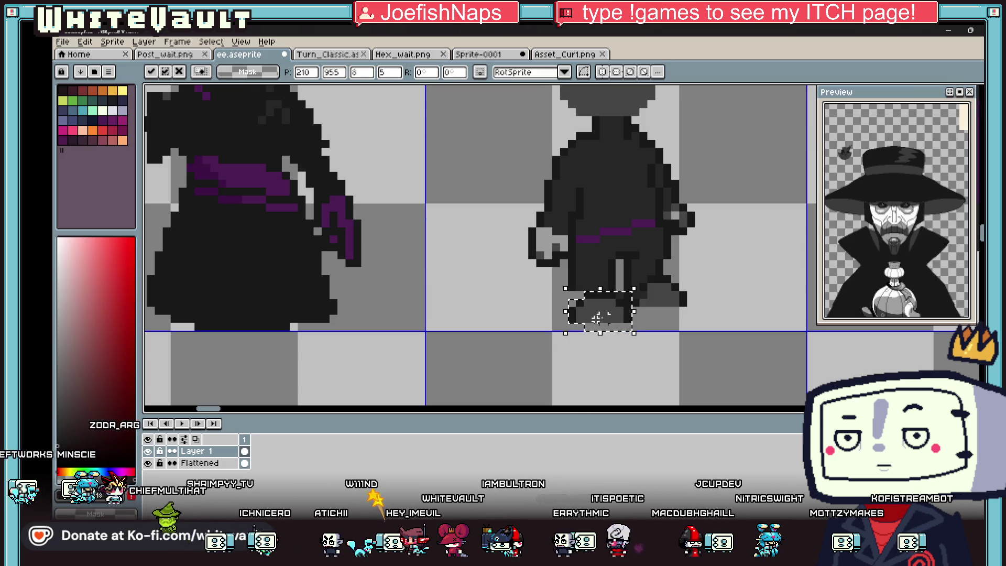
pyautogui.press('Left')
pyautogui.press('Left')
pyautogui.press('Up')
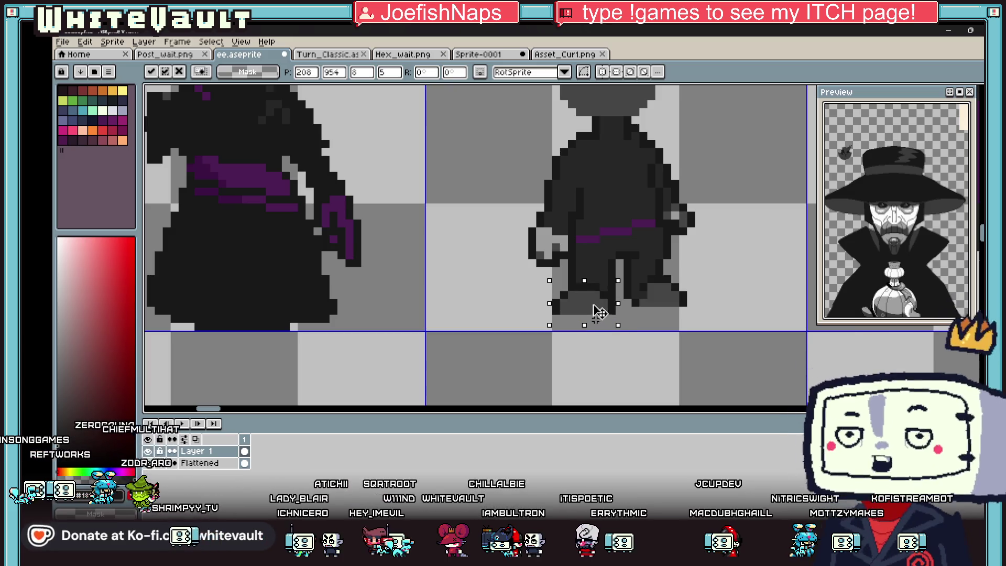
pyautogui.press('Return')
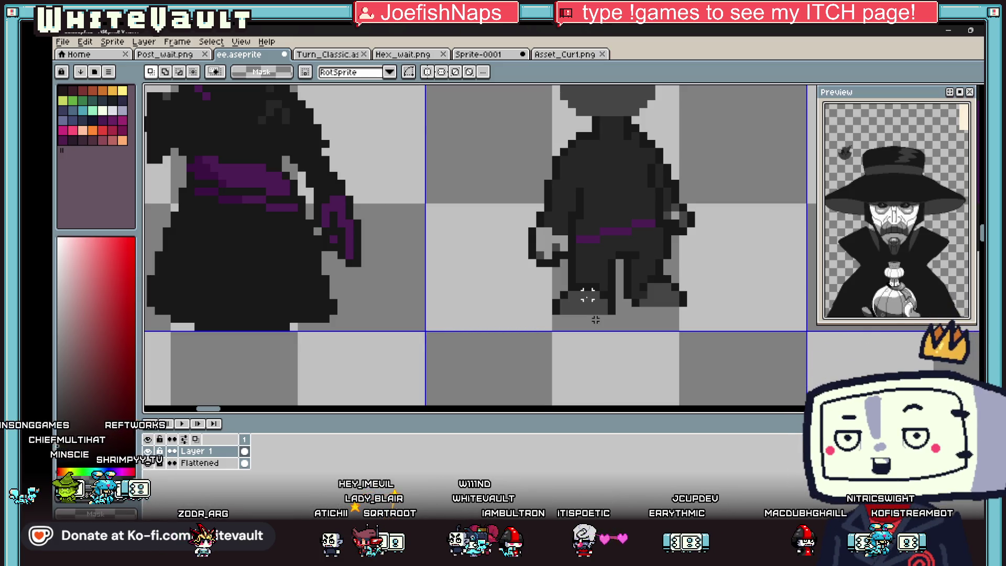
# Add a dark bottom-left pixel and a dark diagonal shading line on the lower body
pyautogui.press('b')
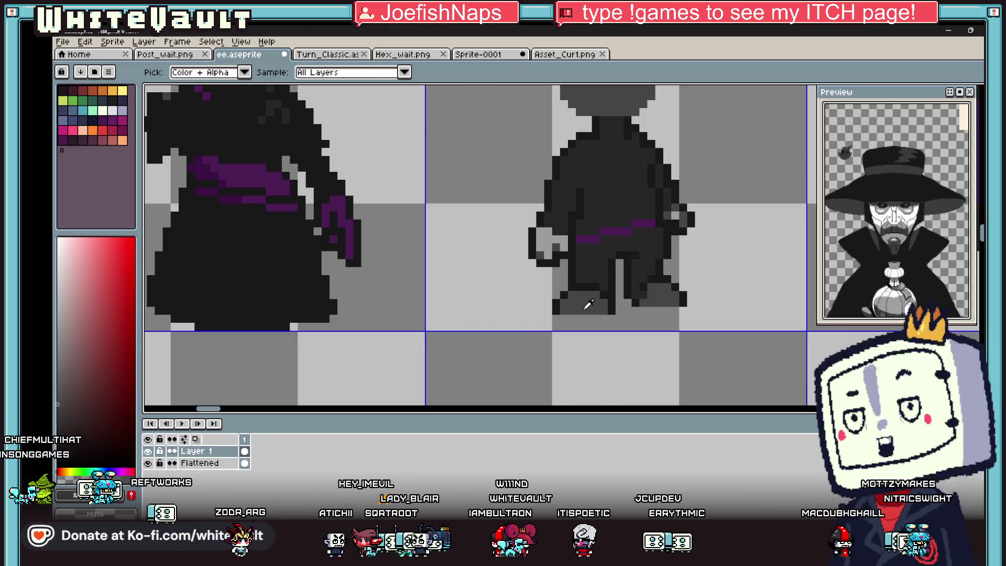
pyautogui.scroll(3, 572, 327)
pyautogui.click(547, 316)
pyautogui.scroll(-2, 547, 316)
pyautogui.scroll(-2, 547, 316)
pyautogui.scroll(2, 672, 304)
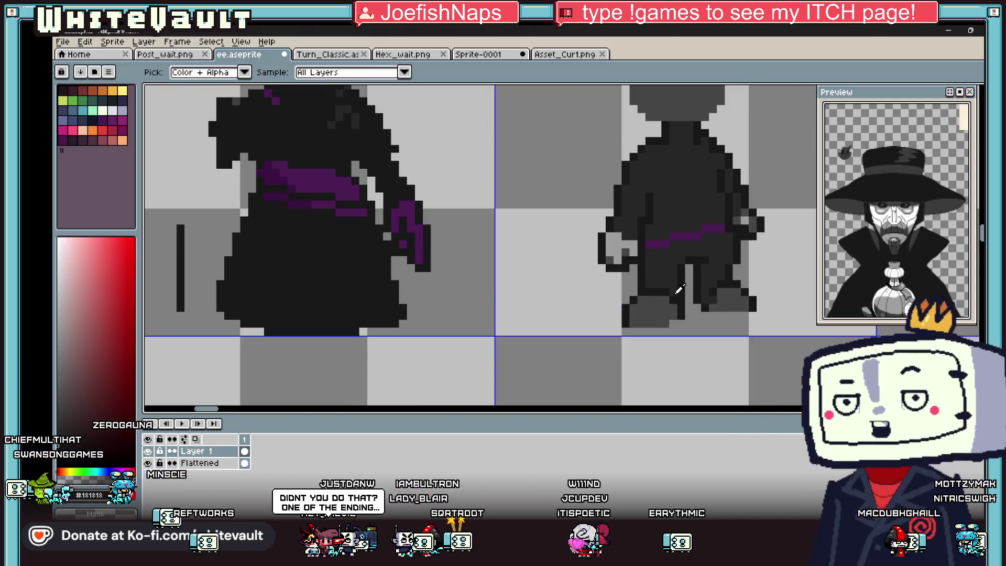
pyautogui.scroll(2, 672, 305)
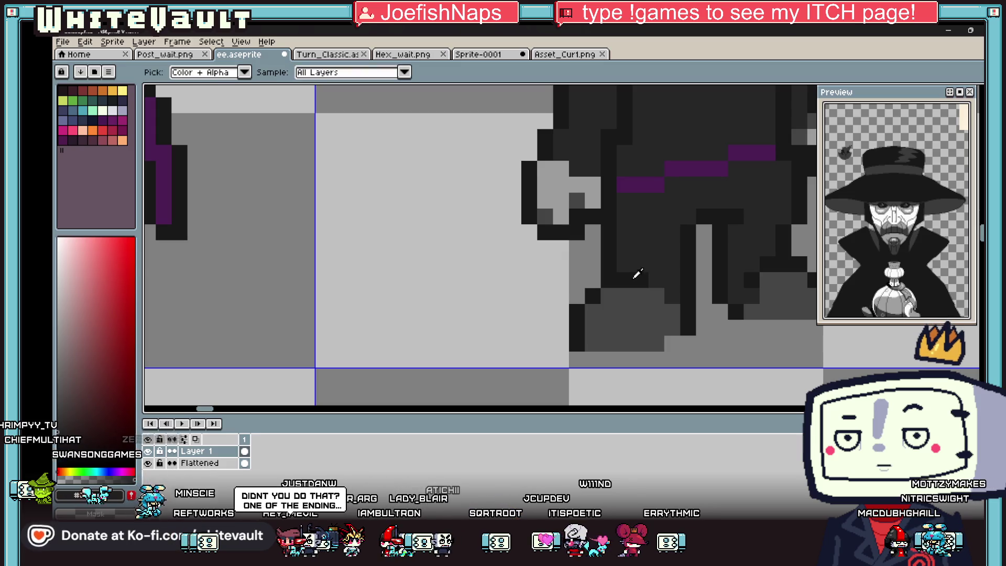
pyautogui.moveTo(653, 294); pyautogui.dragTo(677, 316)
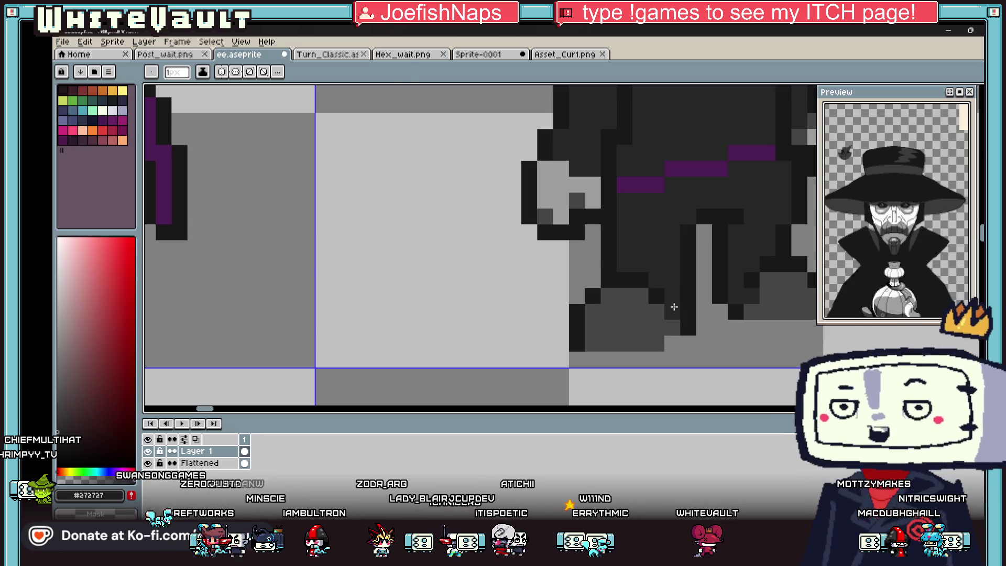
pyautogui.press('i')
pyautogui.scroll(-3, 680, 220)
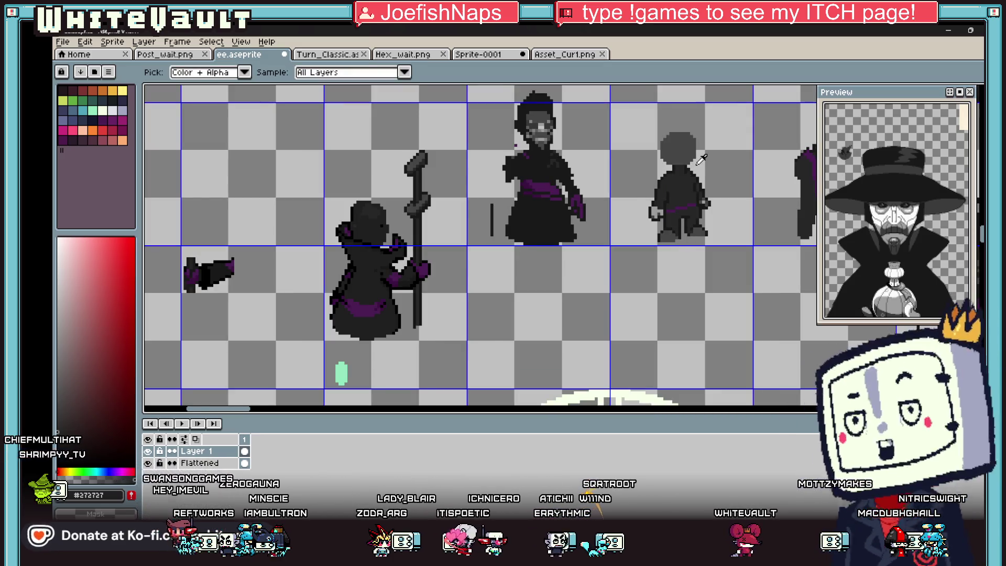
pyautogui.scroll(2, 692, 169)
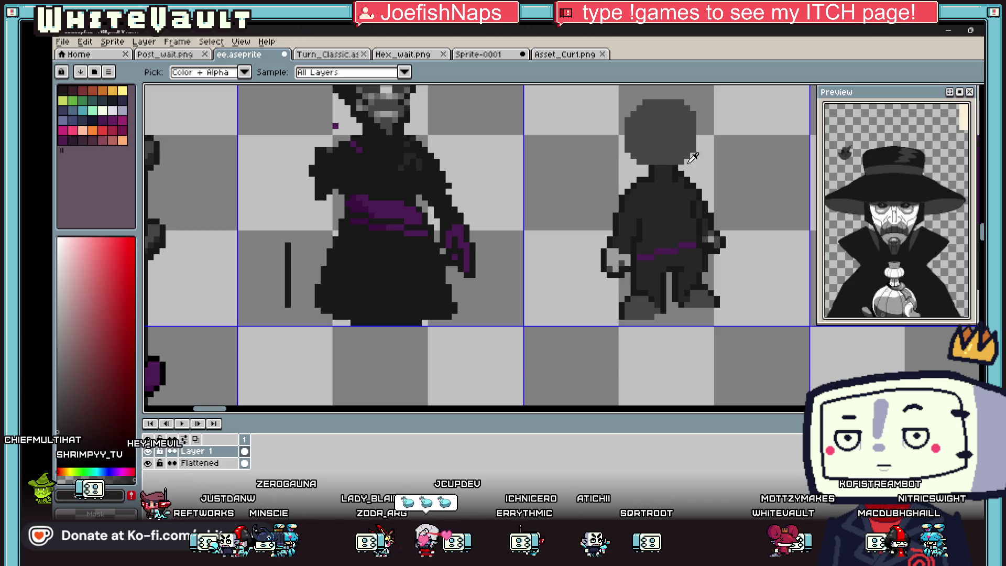
pyautogui.scroll(-1, 694, 158)
pyautogui.scroll(2, 703, 174)
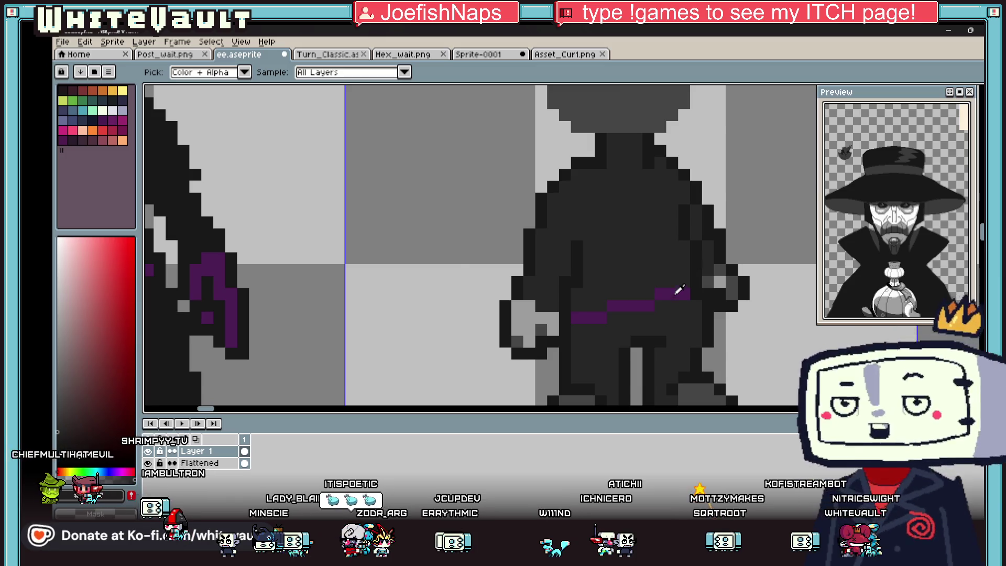
pyautogui.scroll(-3, 711, 225)
pyautogui.scroll(2, 673, 285)
pyautogui.press('b')
pyautogui.scroll(2, 673, 284)
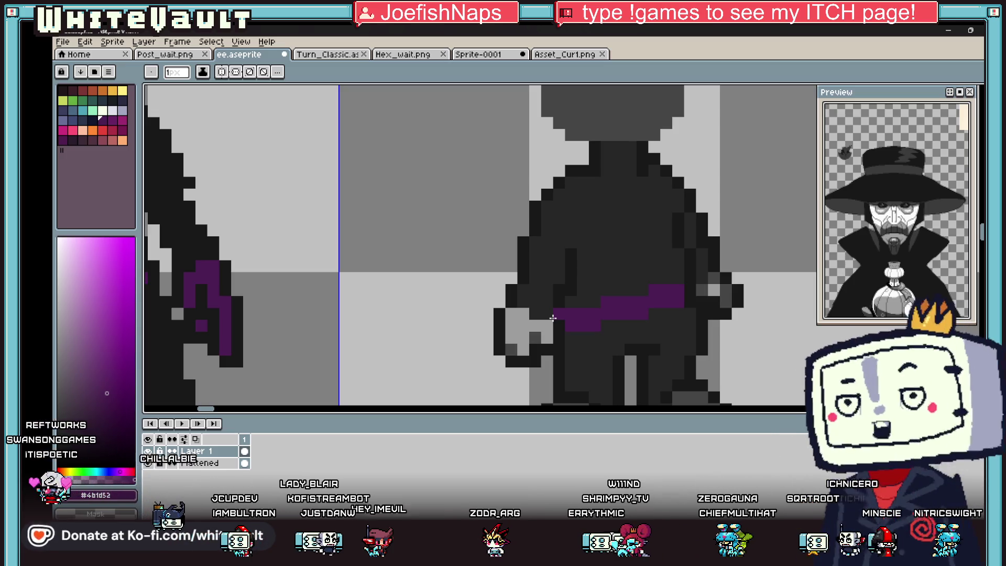
pyautogui.scroll(-4, 631, 161)
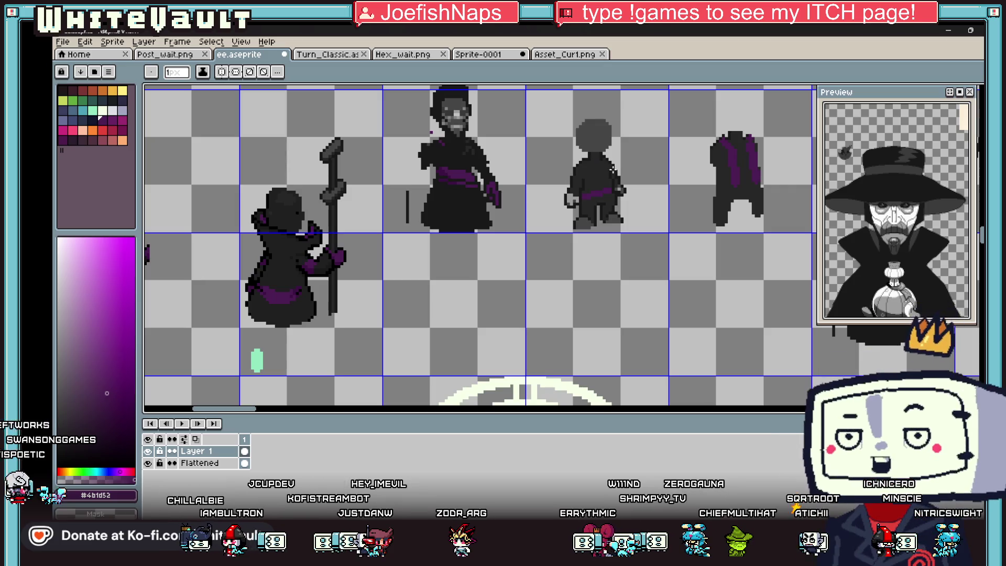
# Sample greys from the legs and place a mid-grey pixel on the foot
pyautogui.press('alt')
pyautogui.scroll(2, 612, 181)
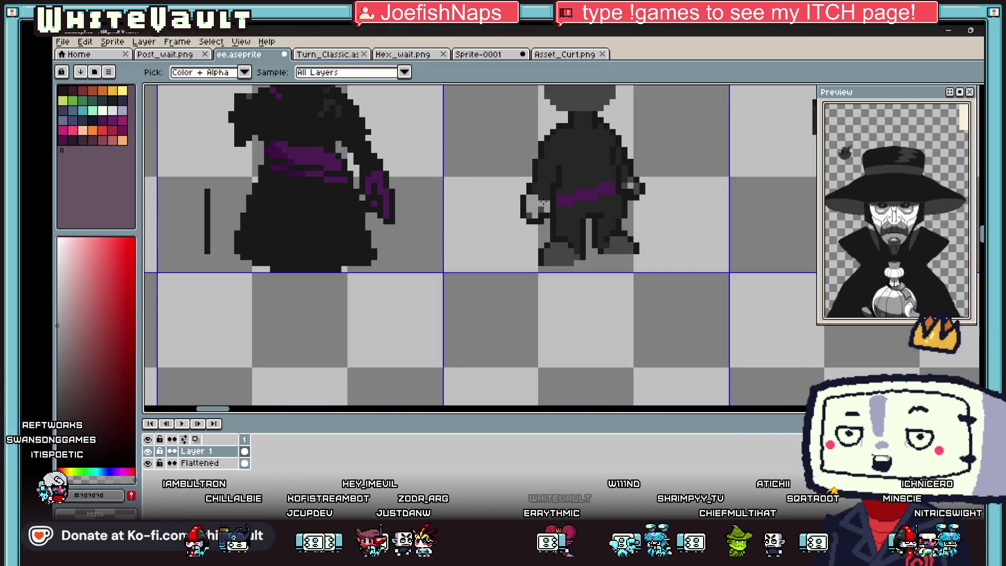
pyautogui.scroll(3, 565, 248)
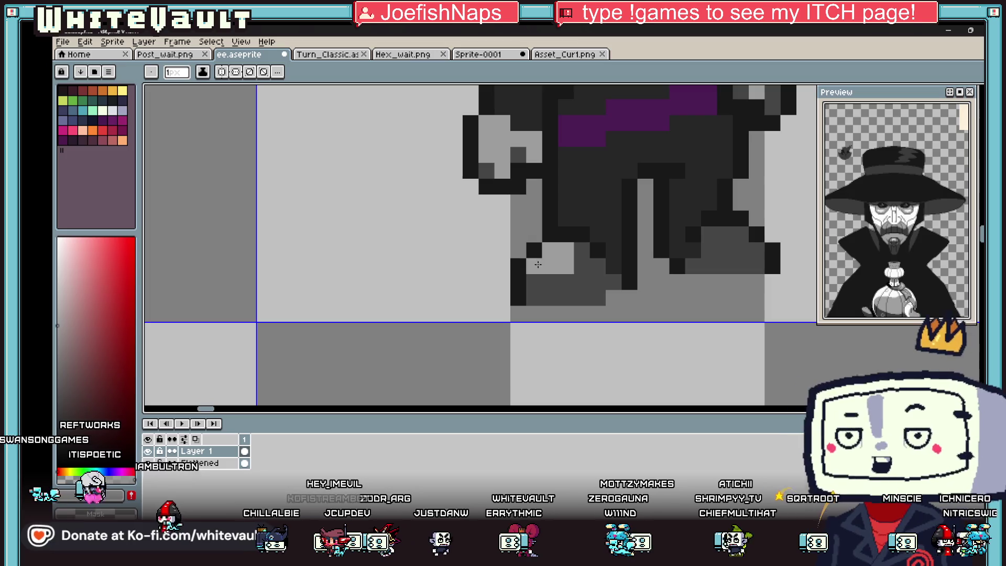
pyautogui.press('alt')
pyautogui.keyDown('alt'); pyautogui.click(565, 249); pyautogui.keyUp('alt')
pyautogui.click(720, 236)
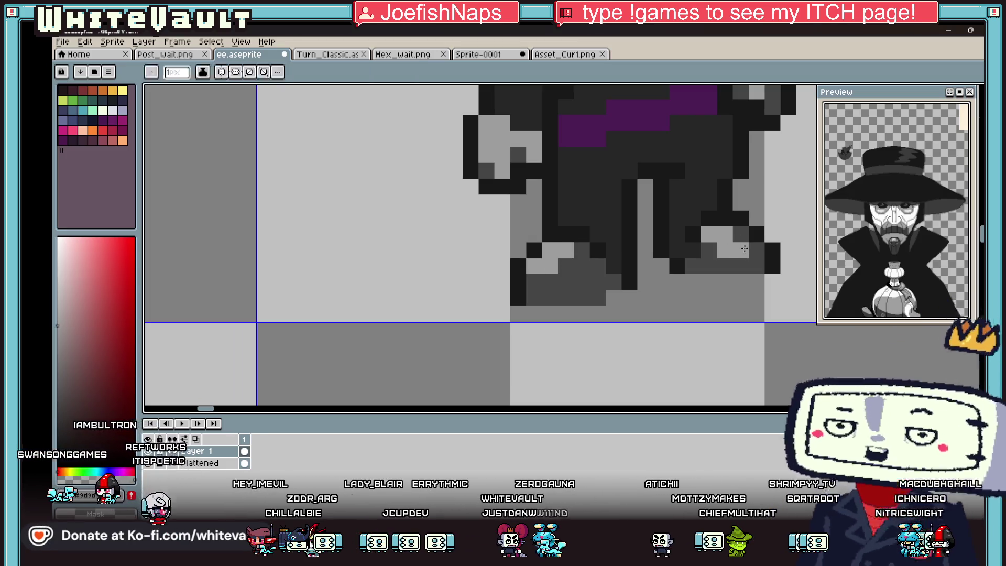
pyautogui.scroll(-3, 737, 251)
pyautogui.scroll(-1, 738, 250)
pyautogui.scroll(-1, 746, 244)
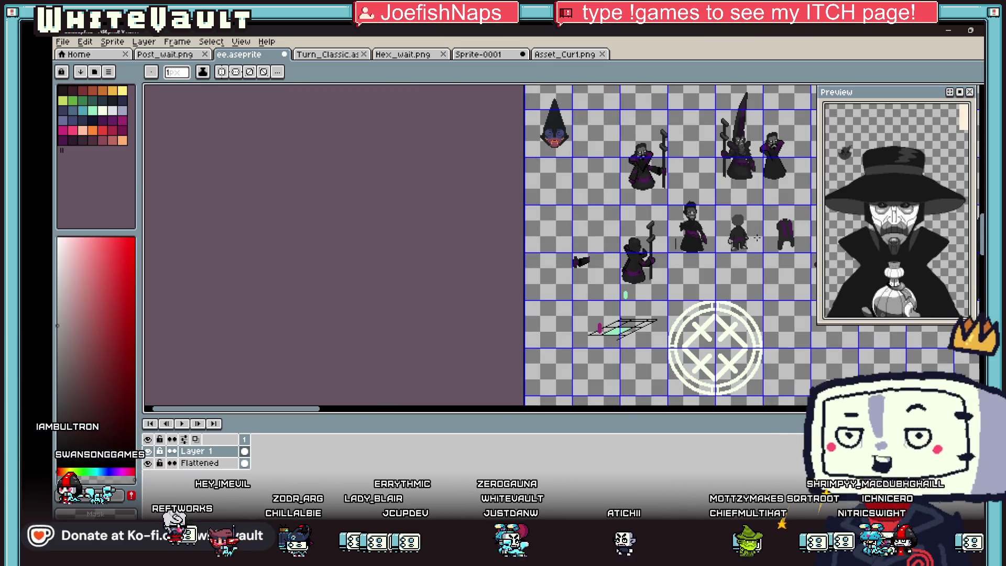
pyautogui.scroll(2, 753, 237)
pyautogui.scroll(1, 739, 238)
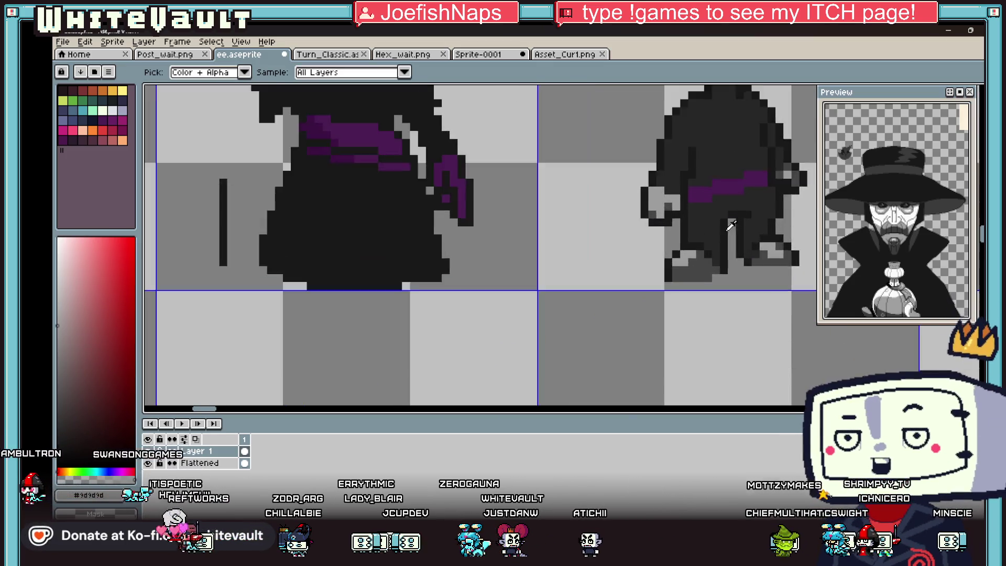
pyautogui.scroll(1, 731, 240)
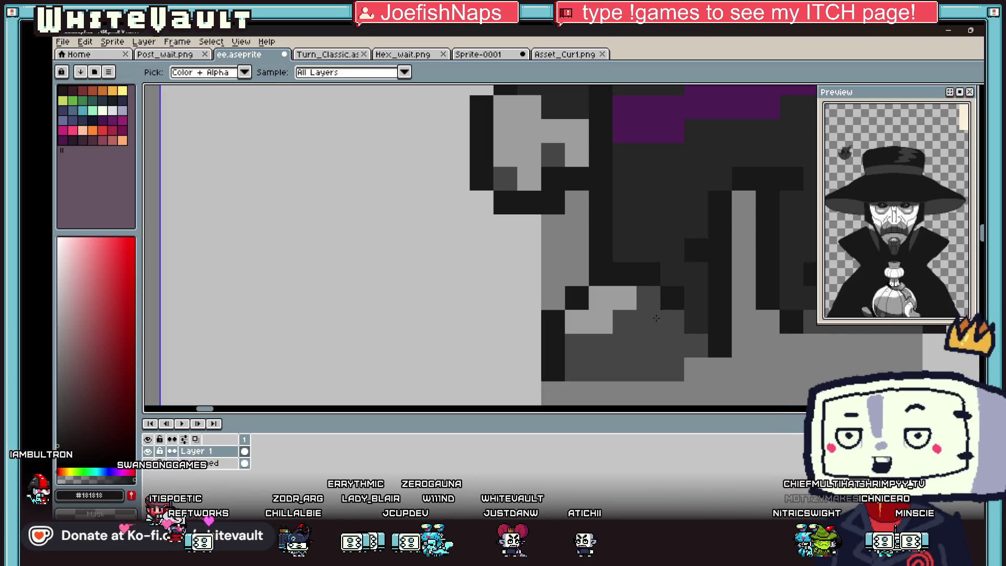
pyautogui.keyDown('alt'); pyautogui.click(682, 275); pyautogui.keyUp('alt')
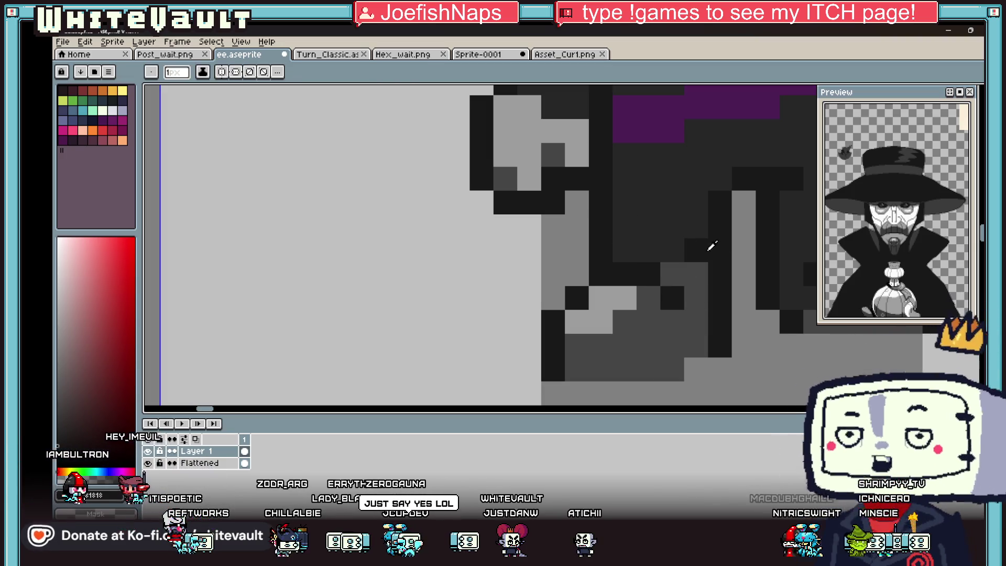
# Darken the notch between the legs, lighten a foot pixel and darken the leg's edge
pyautogui.keyDown('alt'); pyautogui.click(710, 247); pyautogui.keyUp('alt')
pyautogui.click(696, 227)
pyautogui.click(720, 250)
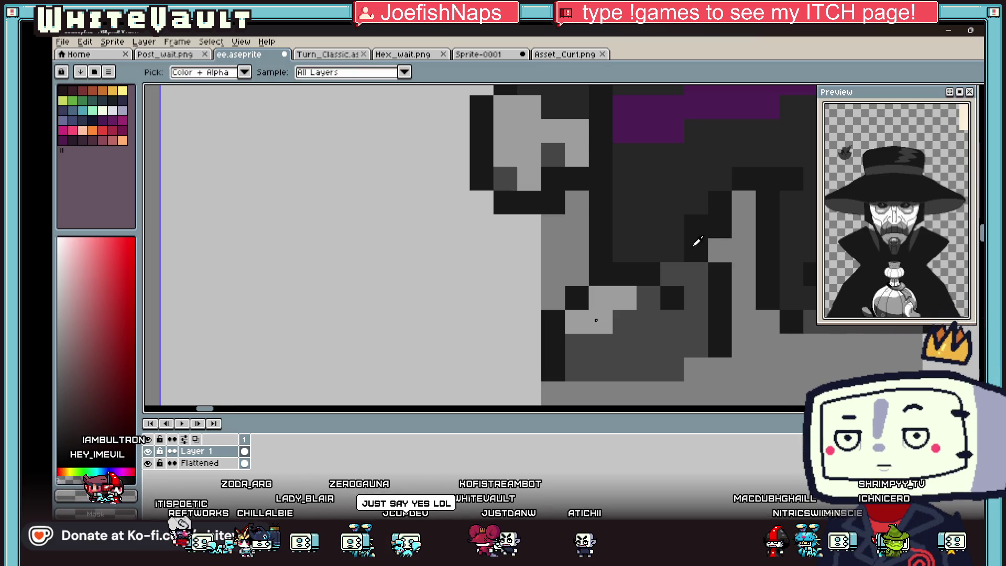
pyautogui.click(626, 251)
pyautogui.scroll(-3, 677, 280)
pyautogui.scroll(-2, 677, 279)
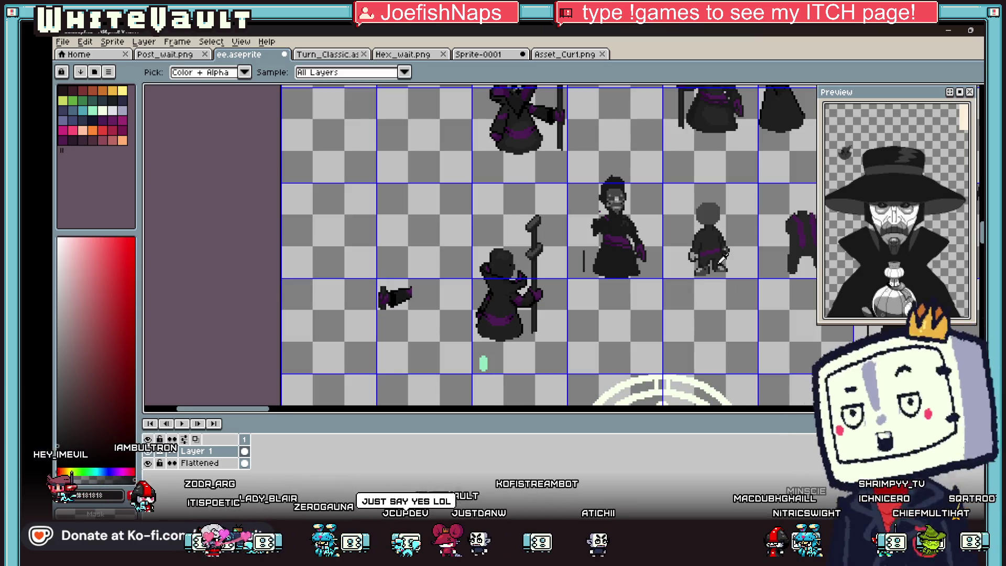
pyautogui.scroll(3, 704, 292)
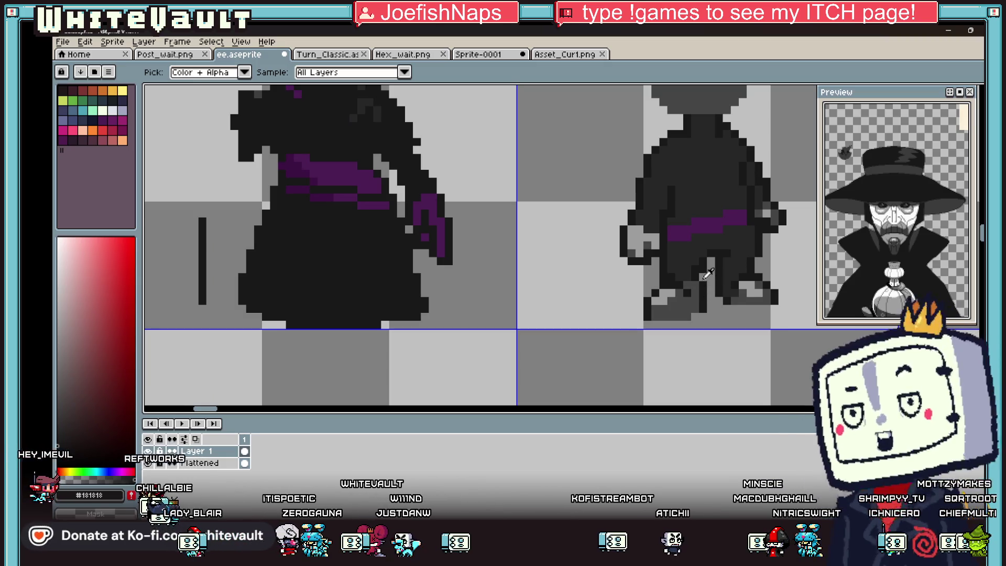
pyautogui.scroll(2, 704, 291)
pyautogui.scroll(-3, 680, 247)
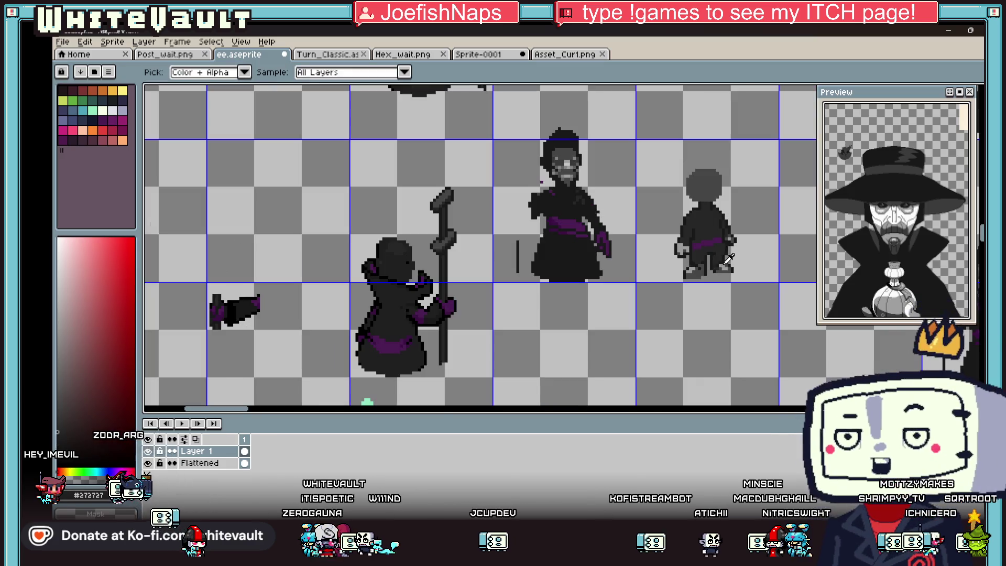
pyautogui.scroll(2, 686, 253)
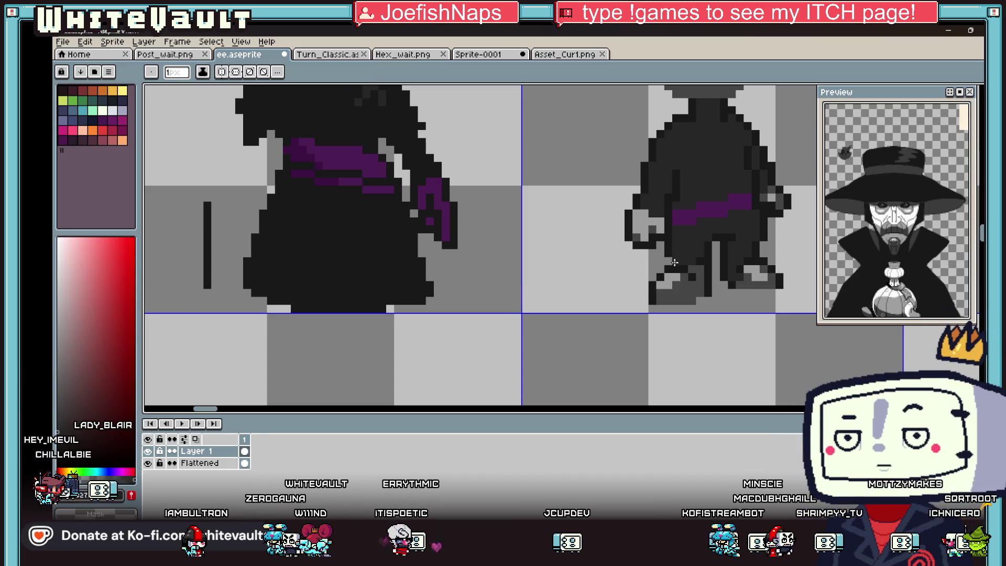
pyautogui.scroll(-2, 677, 261)
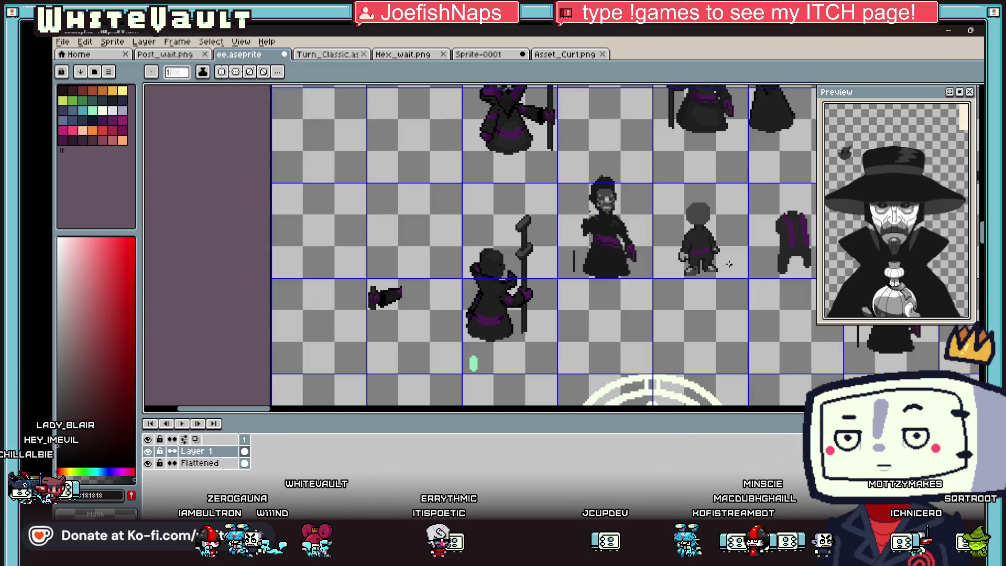
pyautogui.scroll(2, 729, 265)
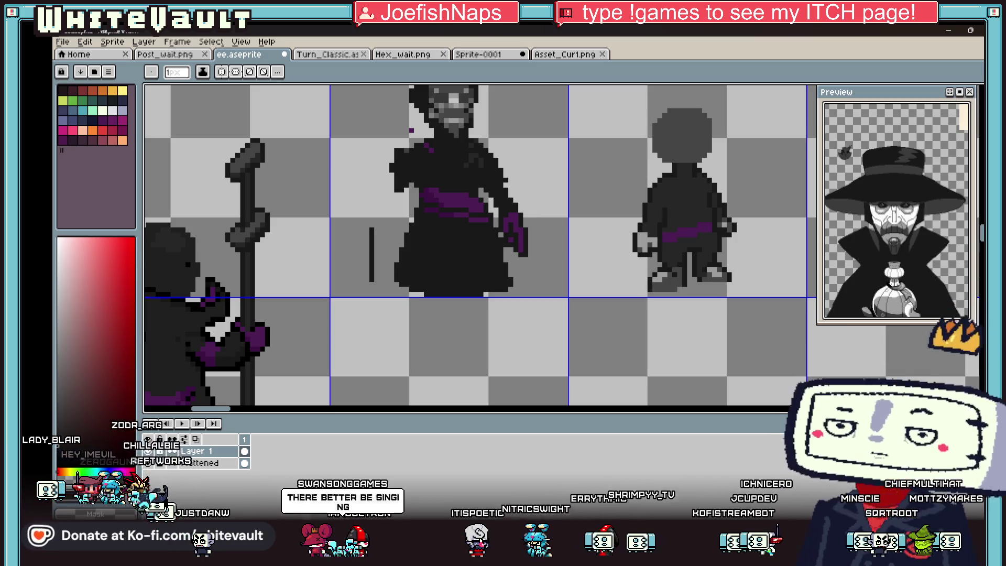
# Marquee-select the left foot, shift it slightly left and drop the selection
pyautogui.click(922, 92)
pyautogui.scroll(2, 646, 273)
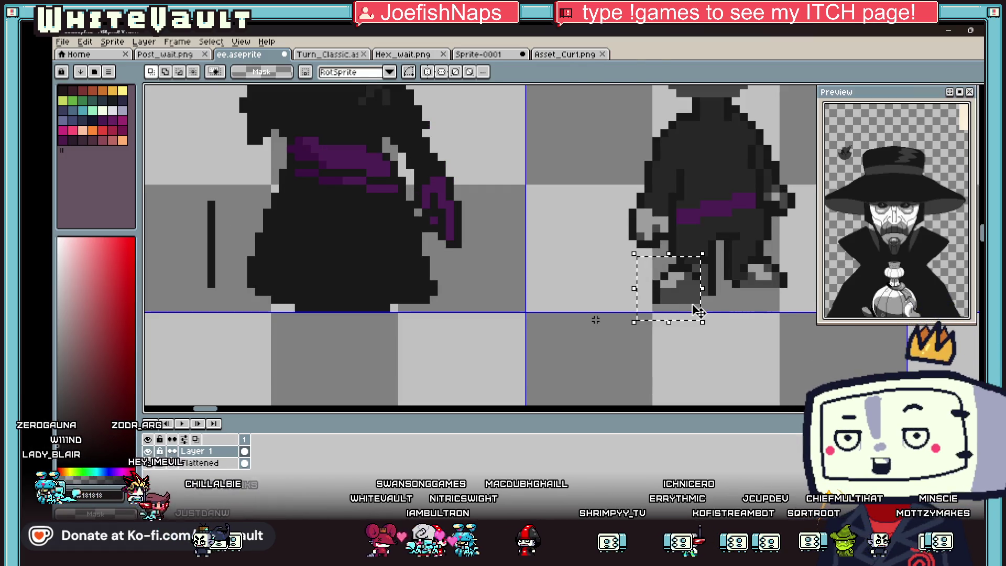
pyautogui.moveTo(626, 253); pyautogui.dragTo(693, 311)
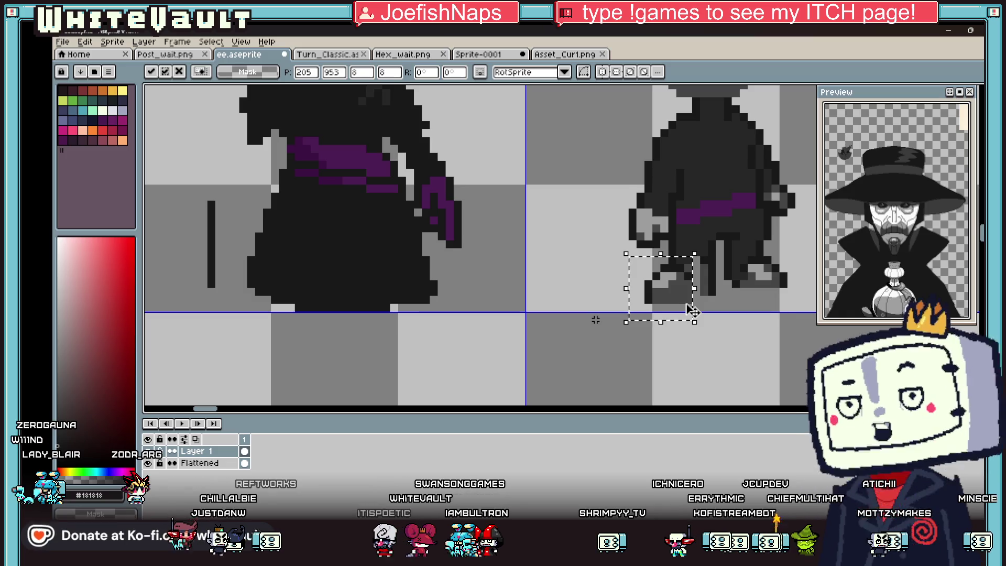
pyautogui.hotkey('ctrl', 'd')
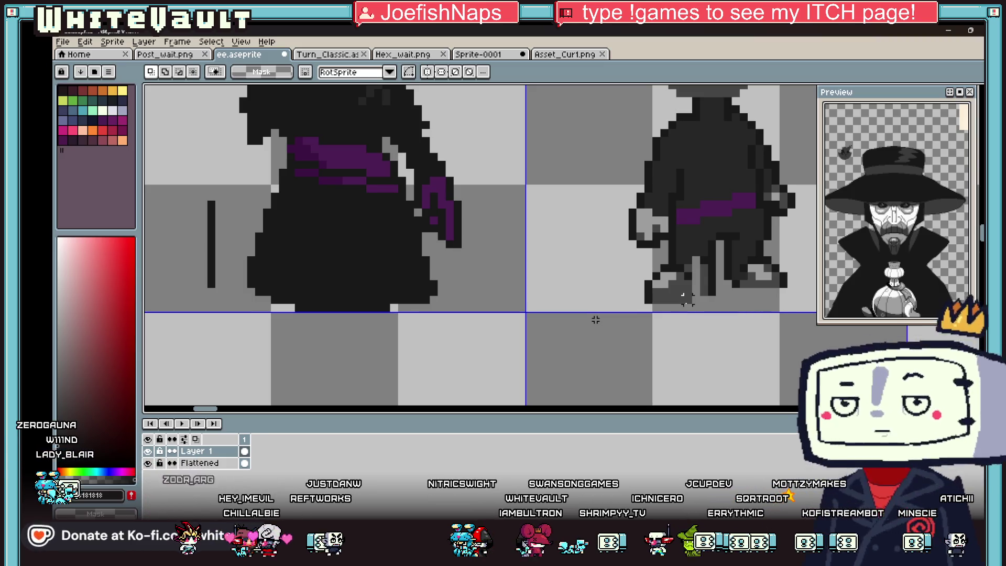
pyautogui.scroll(-3, 595, 319)
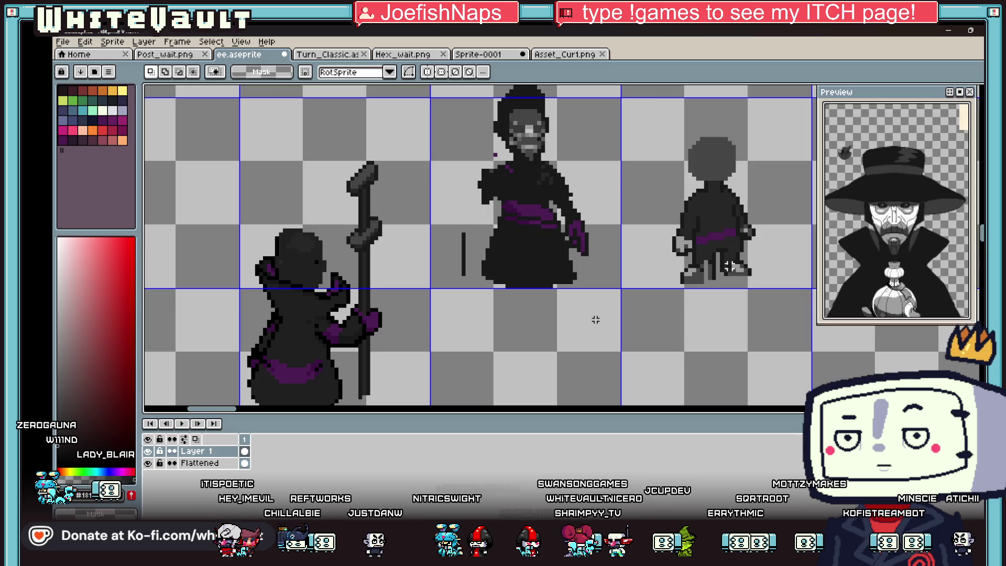
pyautogui.scroll(5, 596, 319)
pyautogui.press('b')
pyautogui.scroll(2, 595, 319)
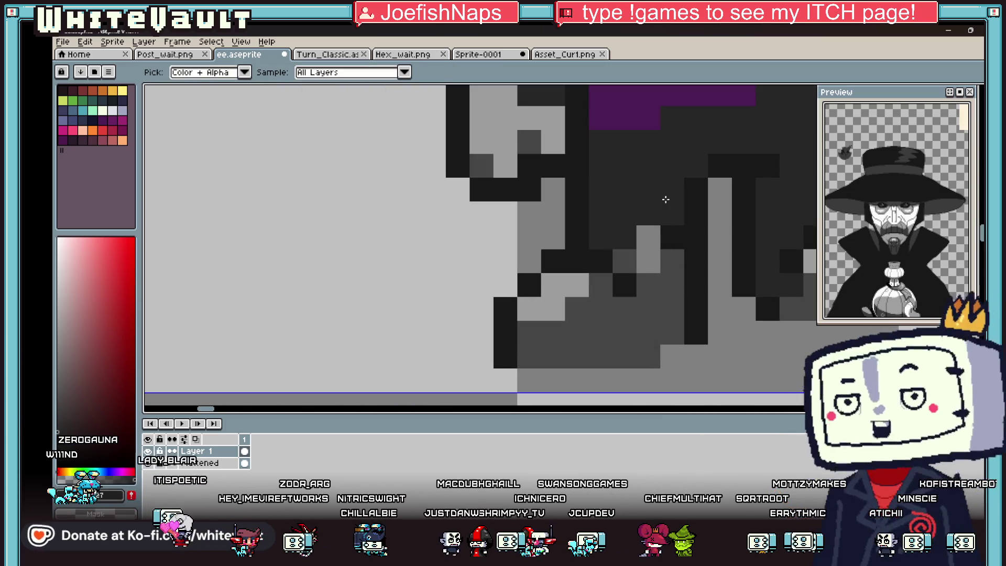
# Paint the stray light-grey pixel beside the leg dark grey
pyautogui.click(656, 244)
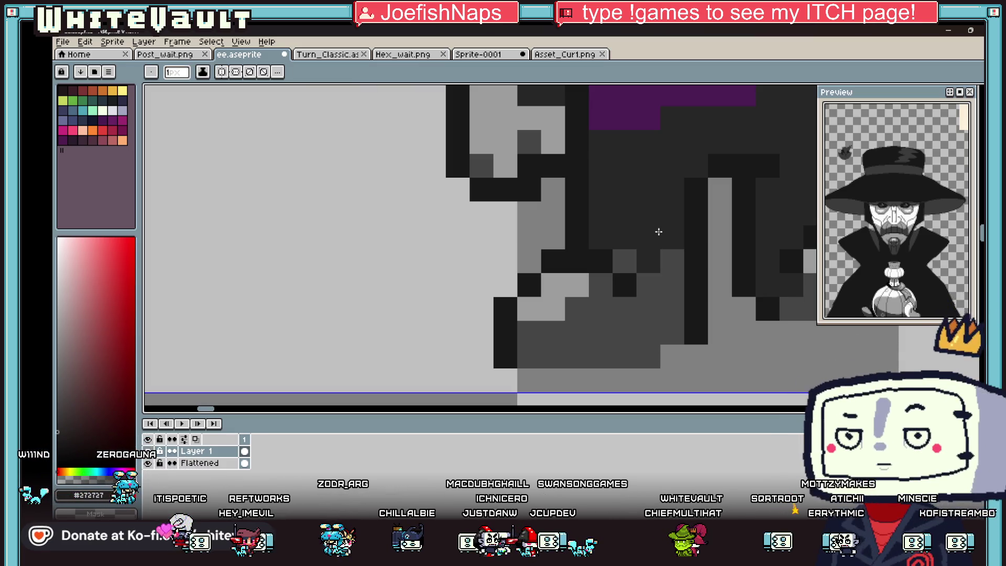
pyautogui.press('i')
pyautogui.scroll(-3, 659, 231)
pyautogui.scroll(-2, 695, 249)
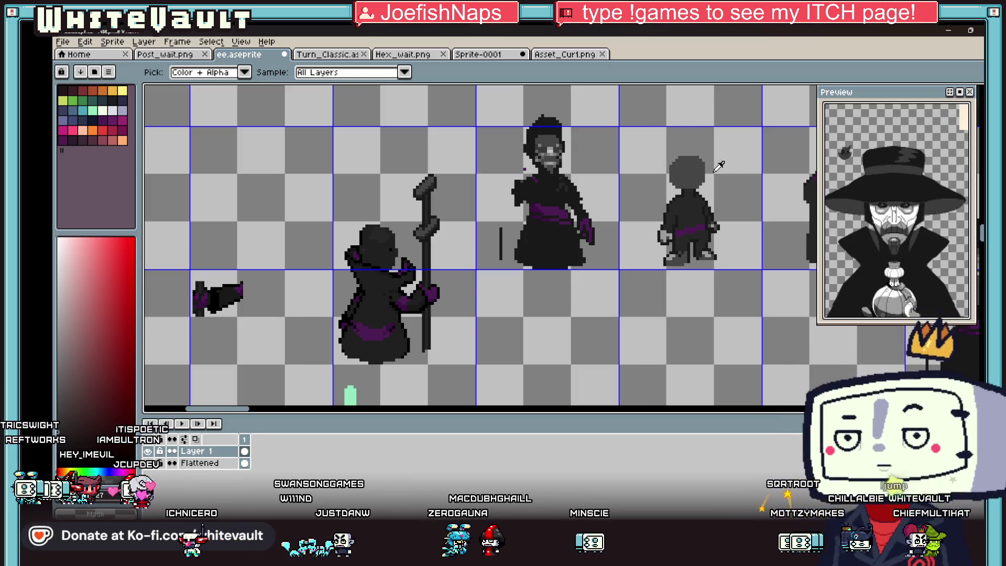
pyautogui.scroll(2, 731, 170)
pyautogui.scroll(2, 688, 186)
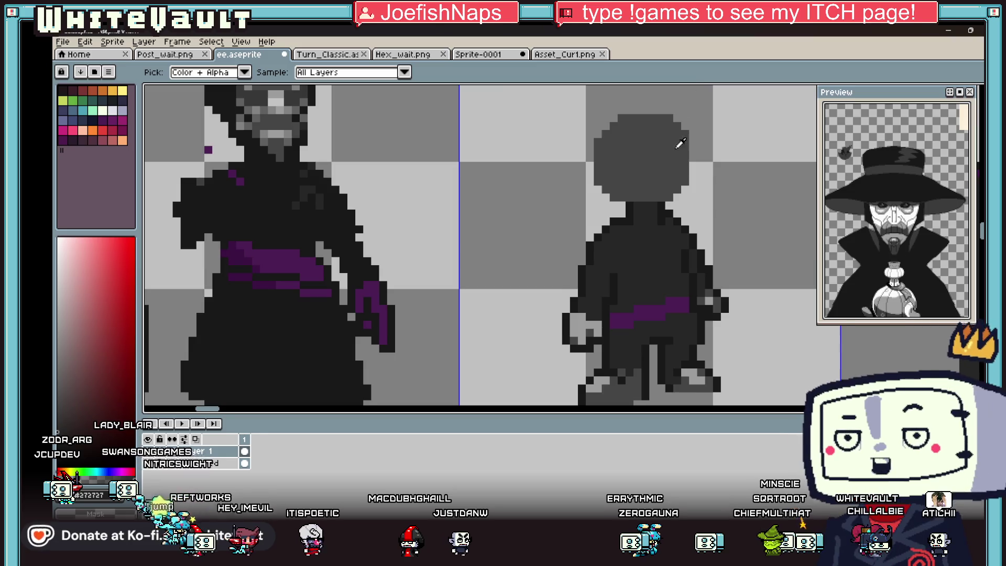
pyautogui.scroll(-2, 689, 173)
pyautogui.scroll(1, 630, 177)
pyautogui.scroll(2, 602, 186)
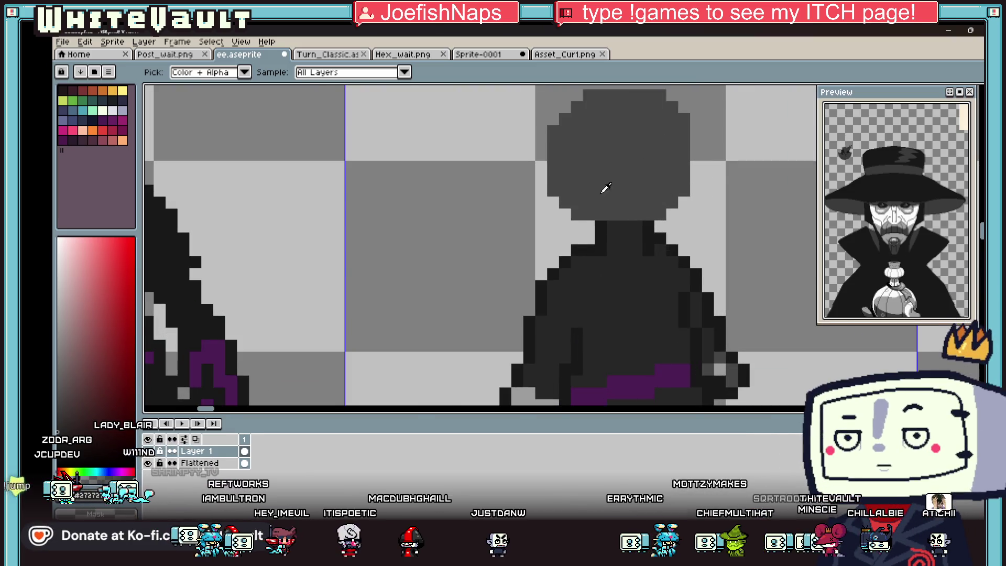
pyautogui.scroll(-3, 606, 185)
pyautogui.scroll(1, 623, 180)
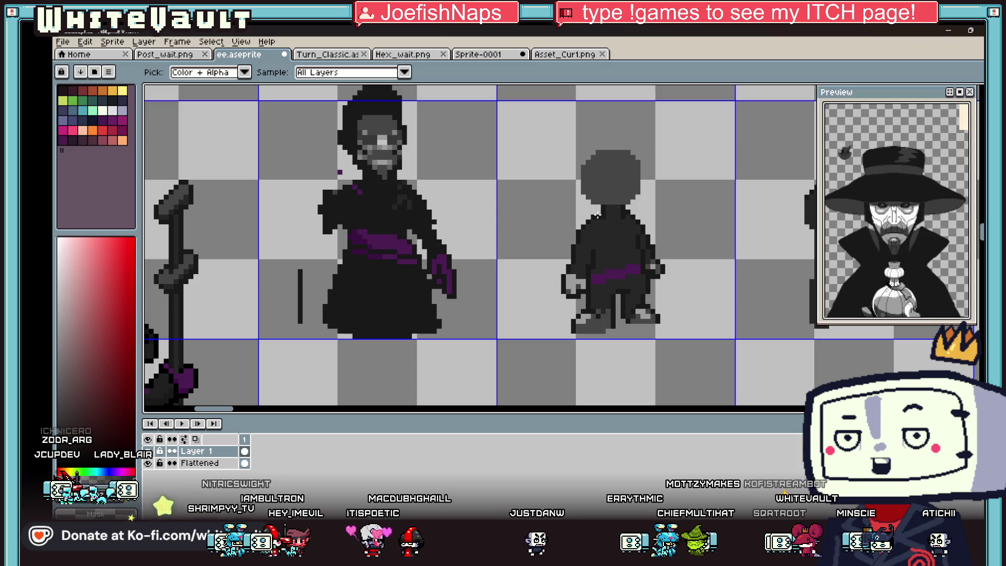
pyautogui.scroll(2, 596, 215)
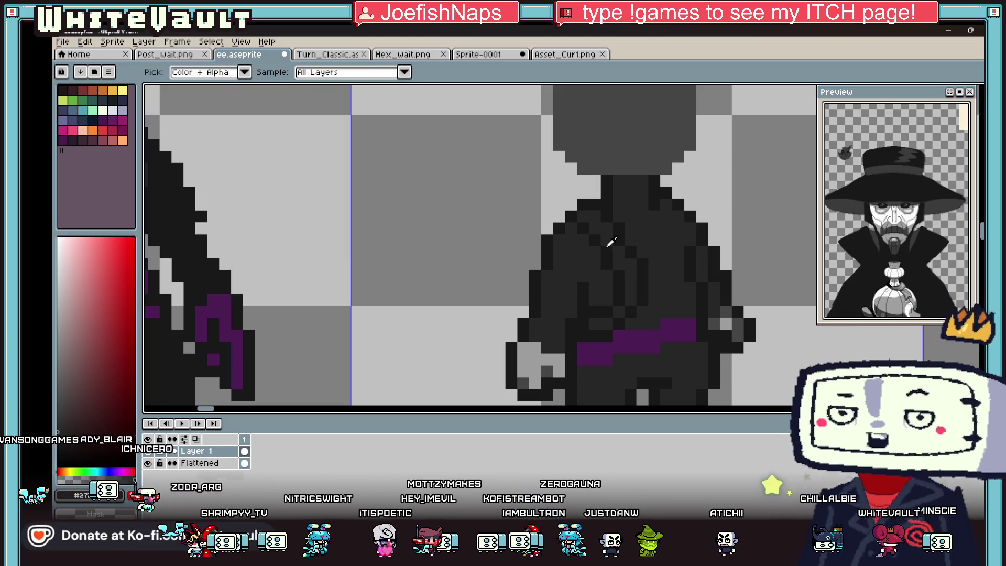
pyautogui.scroll(-3, 621, 264)
pyautogui.scroll(3, 618, 253)
# Pick the darkest shade #181818 and add fold-shading pixels on the robe's upper back
pyautogui.keyDown('alt'); pyautogui.click(618, 253); pyautogui.keyUp('alt')
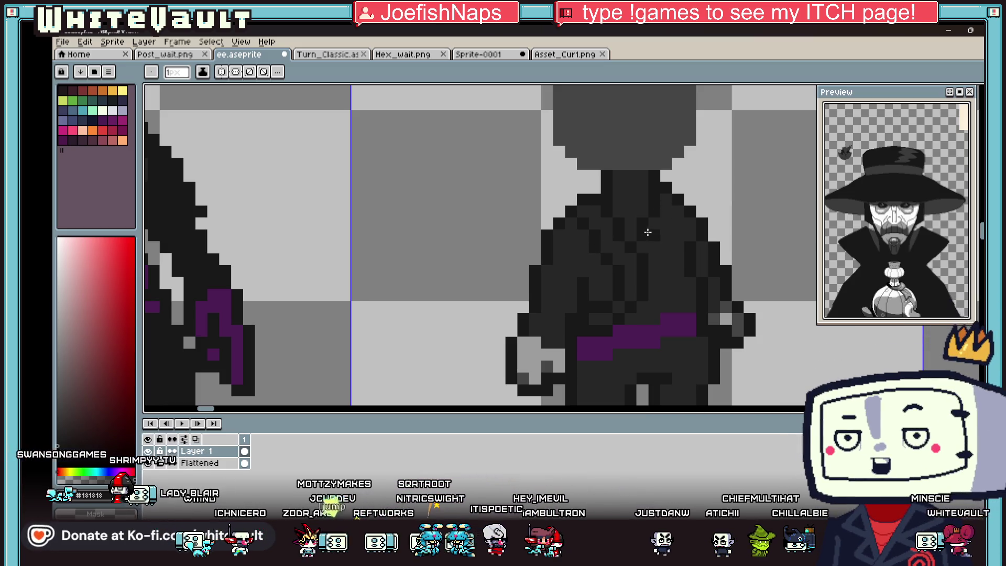
pyautogui.keyDown('alt'); pyautogui.click(646, 233); pyautogui.keyUp('alt')
pyautogui.keyDown('alt'); pyautogui.click(674, 217); pyautogui.keyUp('alt')
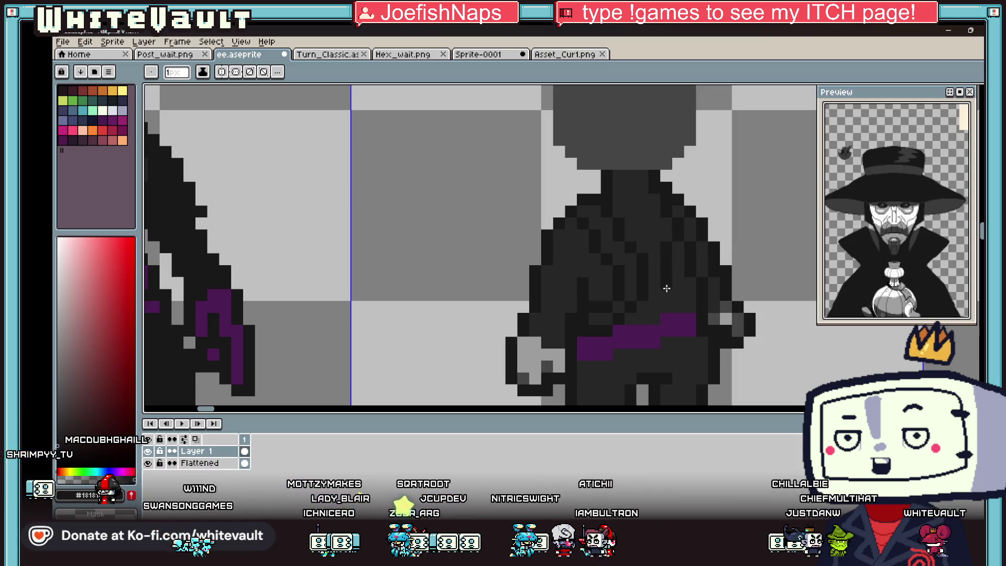
pyautogui.scroll(-5, 702, 238)
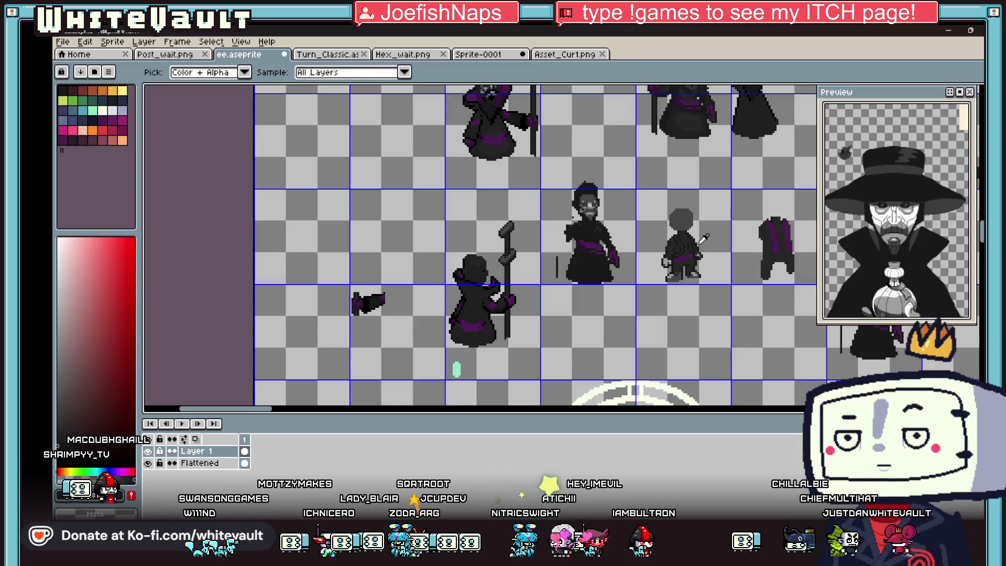
pyautogui.scroll(3, 700, 237)
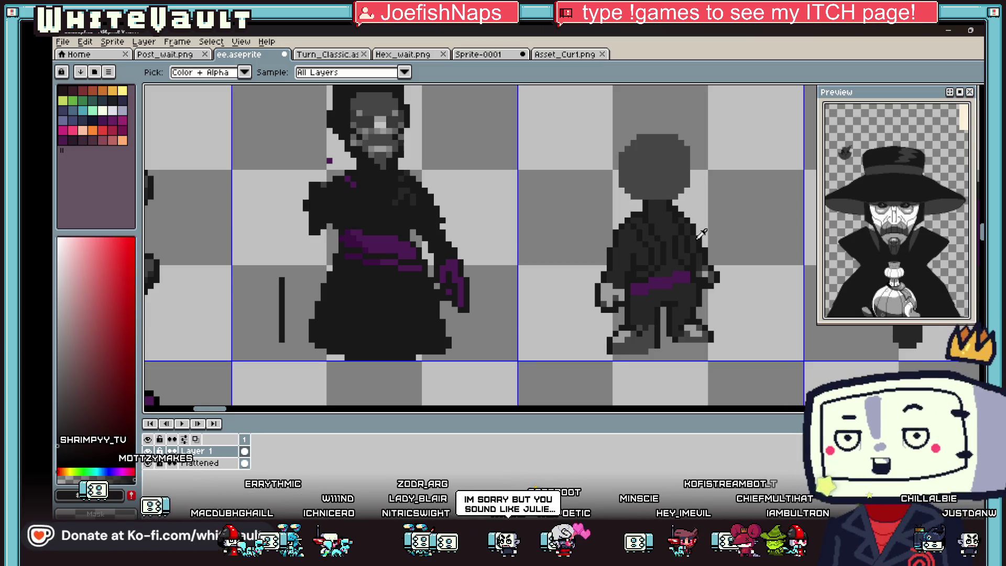
pyautogui.scroll(-3, 718, 235)
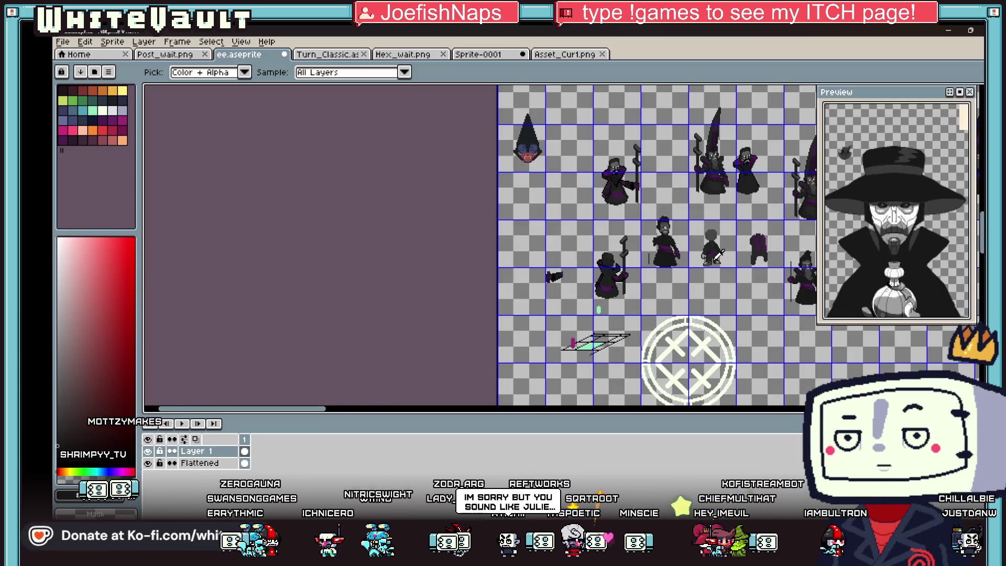
pyautogui.scroll(2, 718, 254)
# Cycle through bucket, pencil and eyedropper to settle on the pencil with the cape colour
pyautogui.press('g')
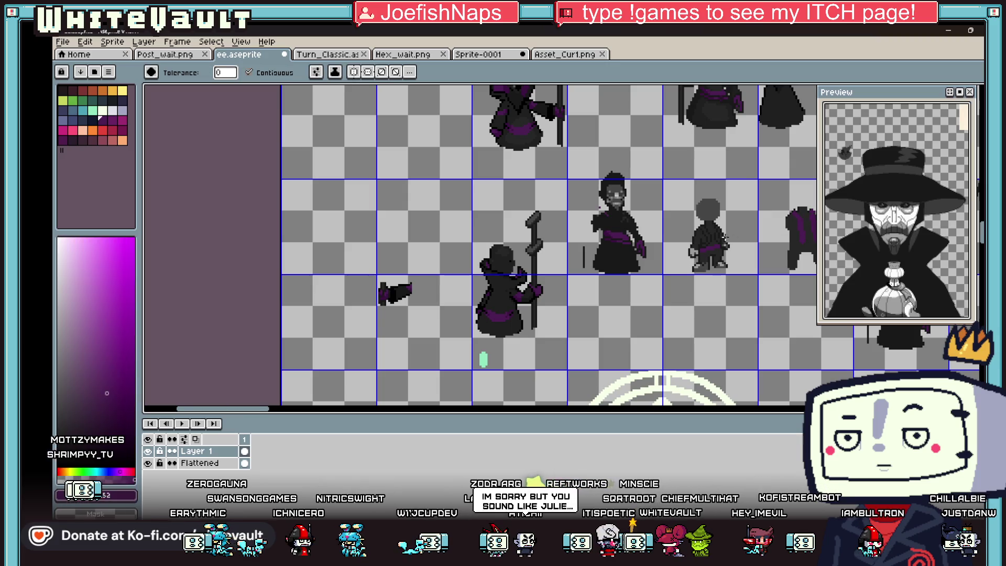
pyautogui.scroll(3, 706, 236)
pyautogui.press('b')
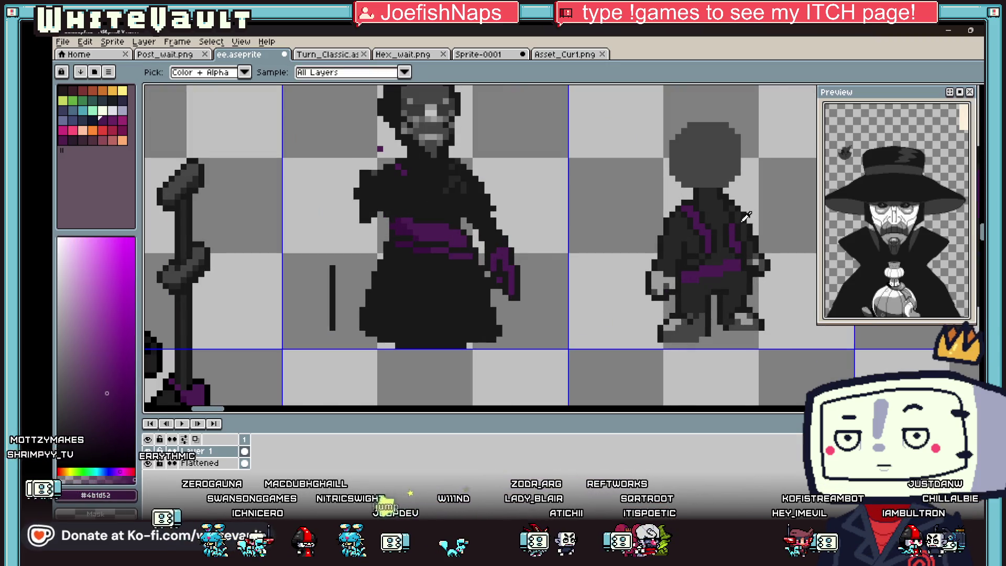
pyautogui.scroll(3, 719, 220)
pyautogui.press('i')
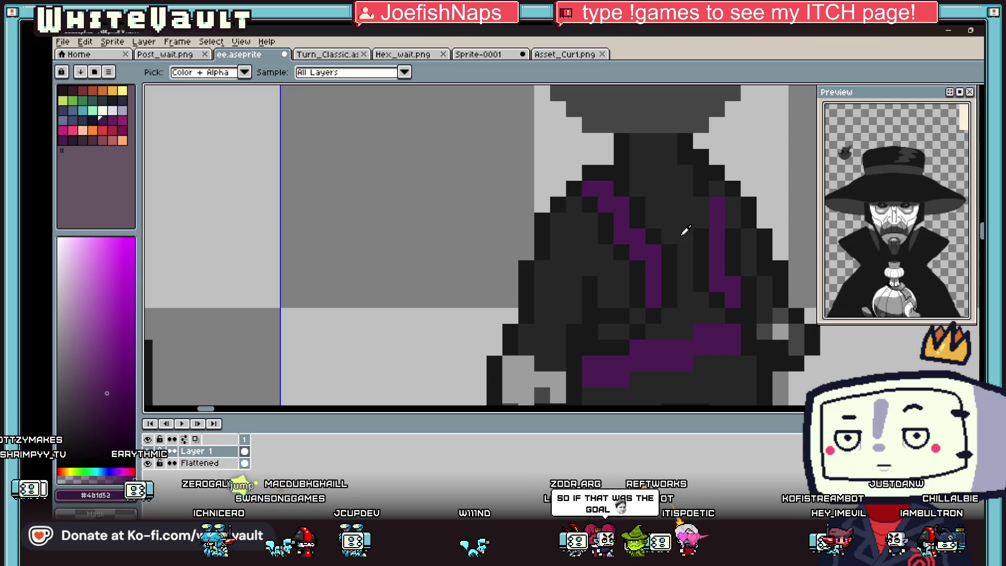
pyautogui.press('b')
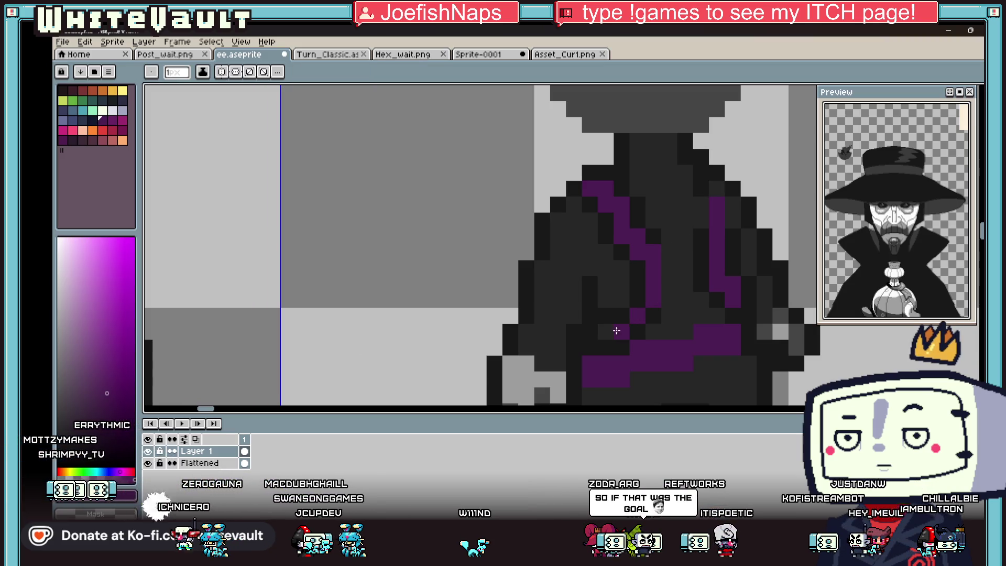
# Extend the purple cape stripe and repaint two stray purple pixels dark grey
pyautogui.rightClick(617, 331)
pyautogui.moveTo(606, 315); pyautogui.dragTo(622, 315)
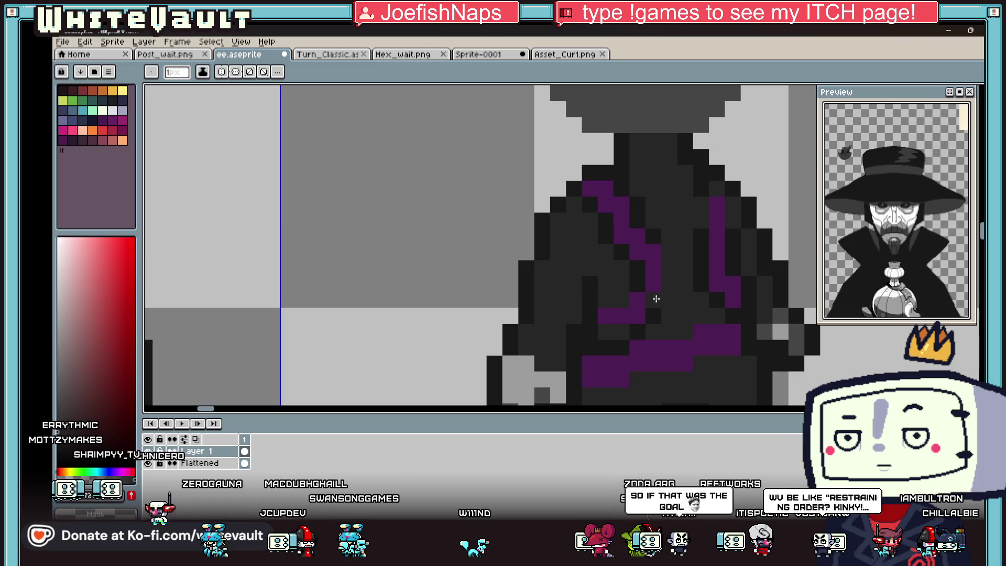
pyautogui.rightClick(638, 316)
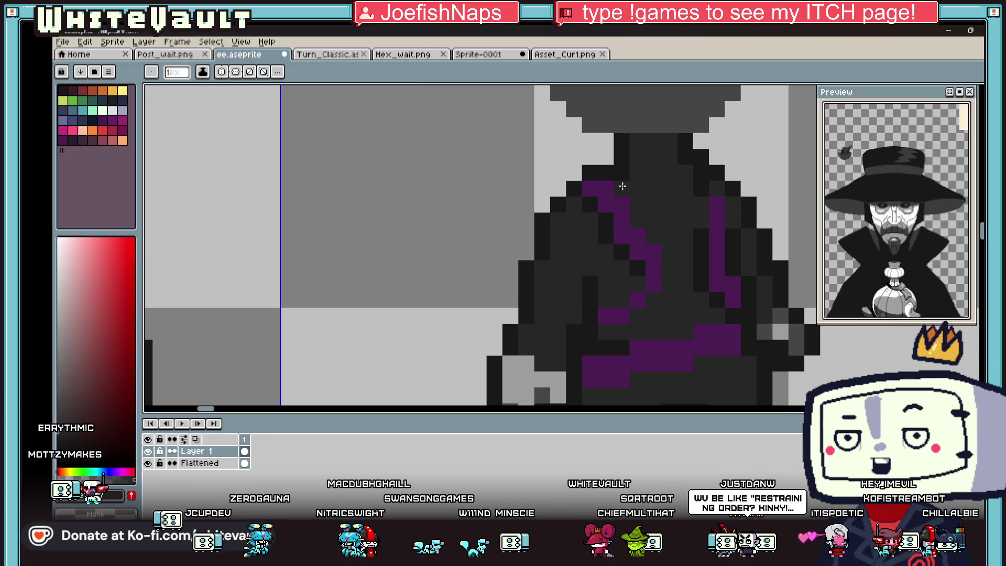
pyautogui.scroll(-3, 622, 186)
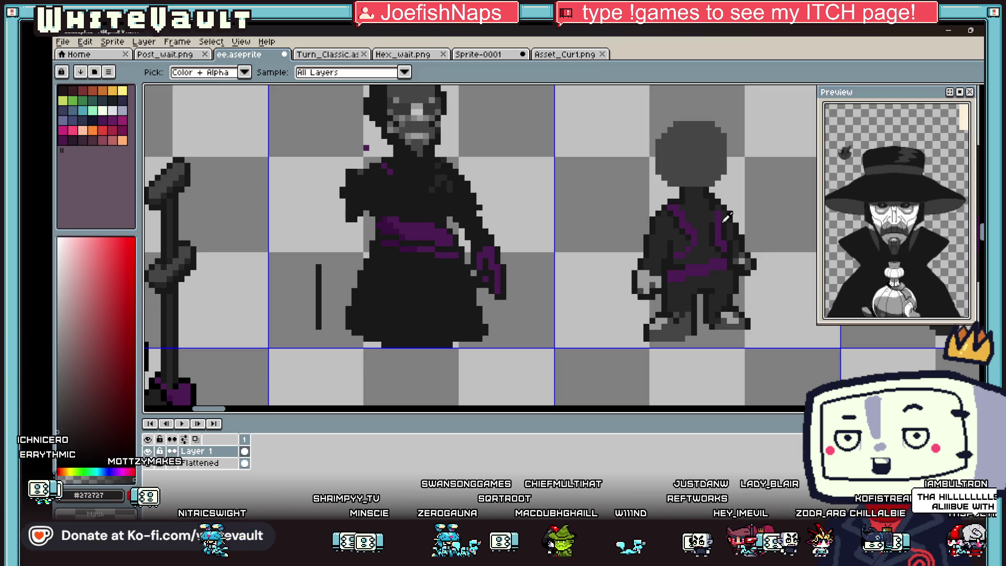
pyautogui.scroll(-2, 729, 216)
pyautogui.scroll(-2, 729, 217)
pyautogui.scroll(-1, 729, 216)
pyautogui.scroll(4, 731, 213)
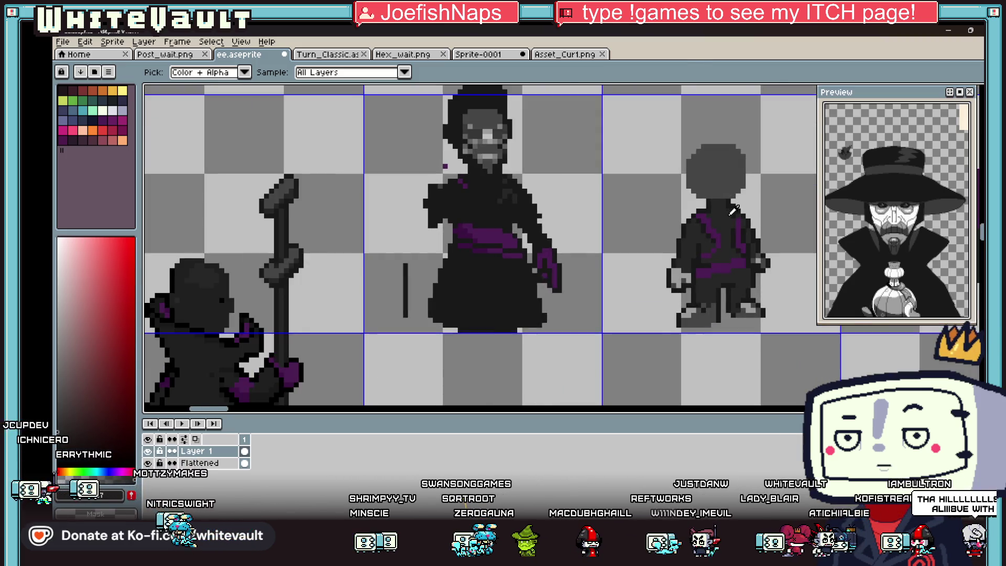
pyautogui.scroll(2, 731, 211)
pyautogui.scroll(2, 719, 225)
pyautogui.press('b')
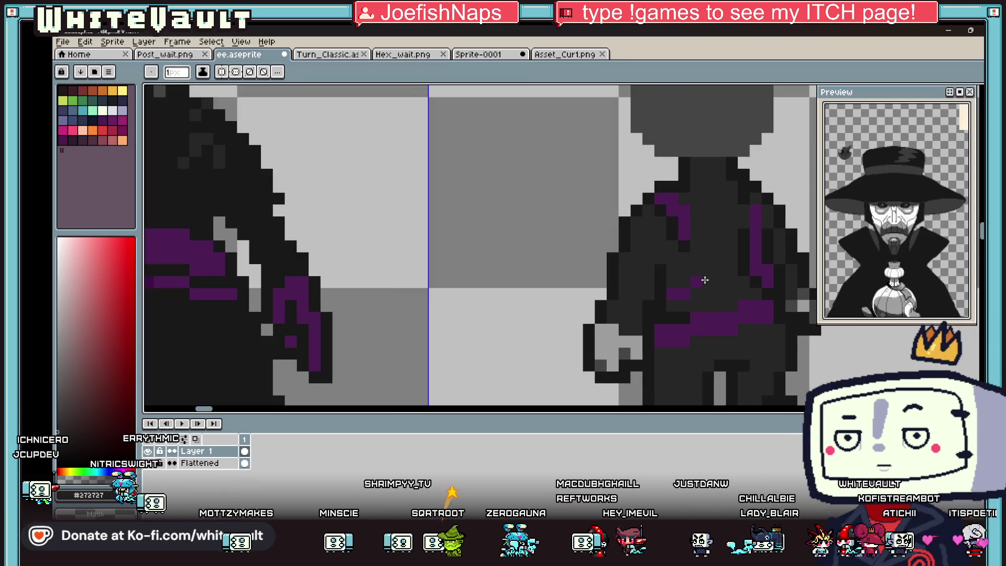
# Paint over the old purple torso pixels in dark, then start a purple stripe down the left of the torso
pyautogui.moveTo(705, 280); pyautogui.dragTo(735, 322)
pyautogui.press('i')
pyautogui.press('b')
pyautogui.moveTo(766, 275); pyautogui.dragTo(759, 237)
pyautogui.press('i')
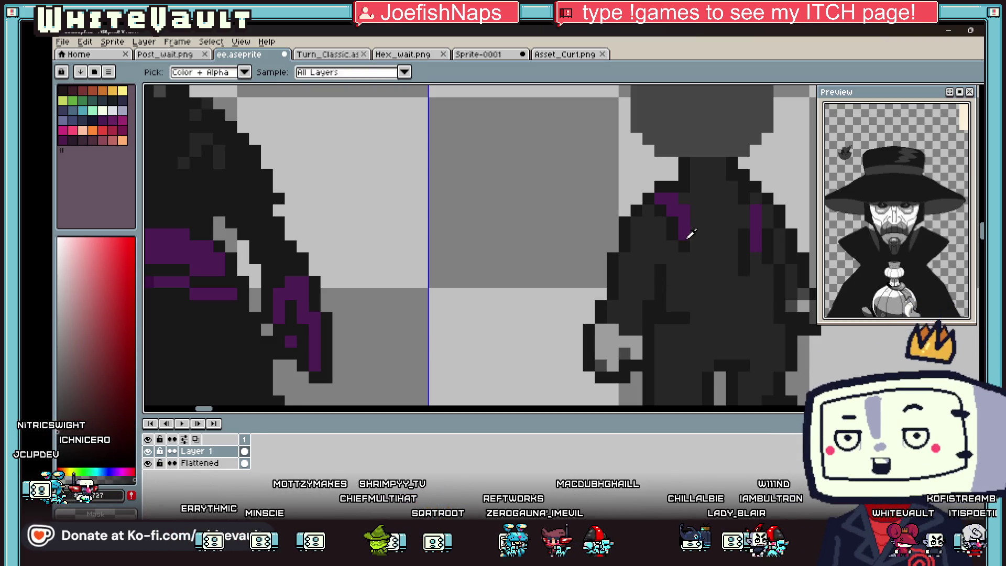
pyautogui.click(689, 233)
pyautogui.press('b')
pyautogui.moveTo(688, 294); pyautogui.dragTo(673, 318)
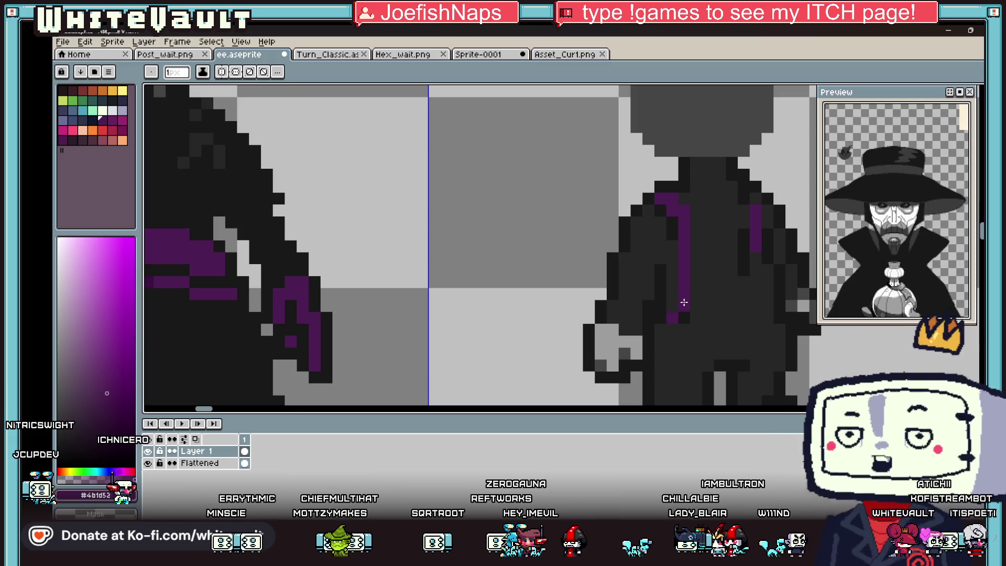
# Add a dark column beside the left stripe and extend the right purple stripe down the torso
pyautogui.press('i')
pyautogui.click(673, 258)
pyautogui.press('b')
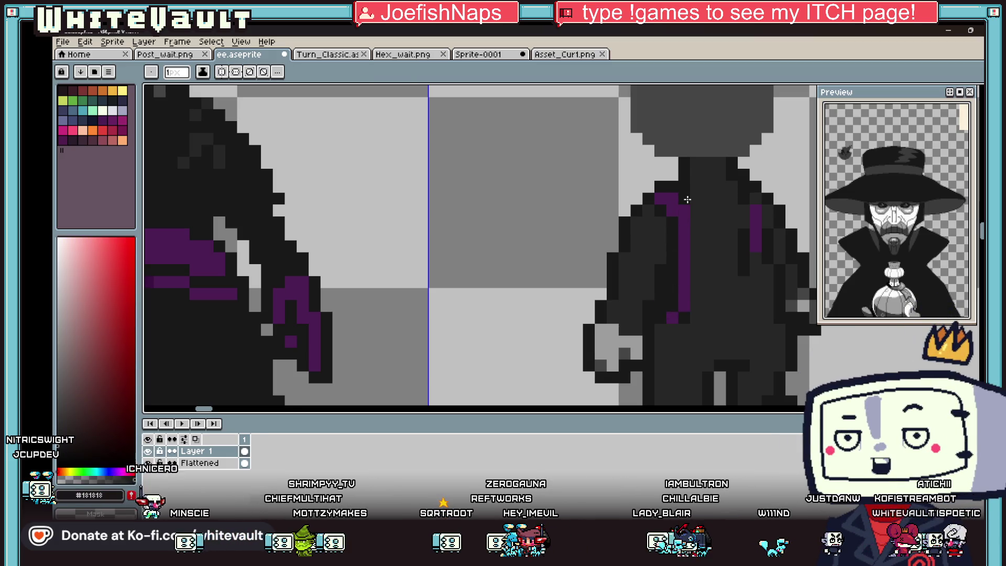
pyautogui.moveTo(688, 207); pyautogui.dragTo(694, 294)
pyautogui.press('i')
pyautogui.click(753, 198)
pyautogui.press('b')
pyautogui.moveTo(754, 272); pyautogui.dragTo(767, 295)
pyautogui.press('i')
pyautogui.click(766, 236)
pyautogui.press('b')
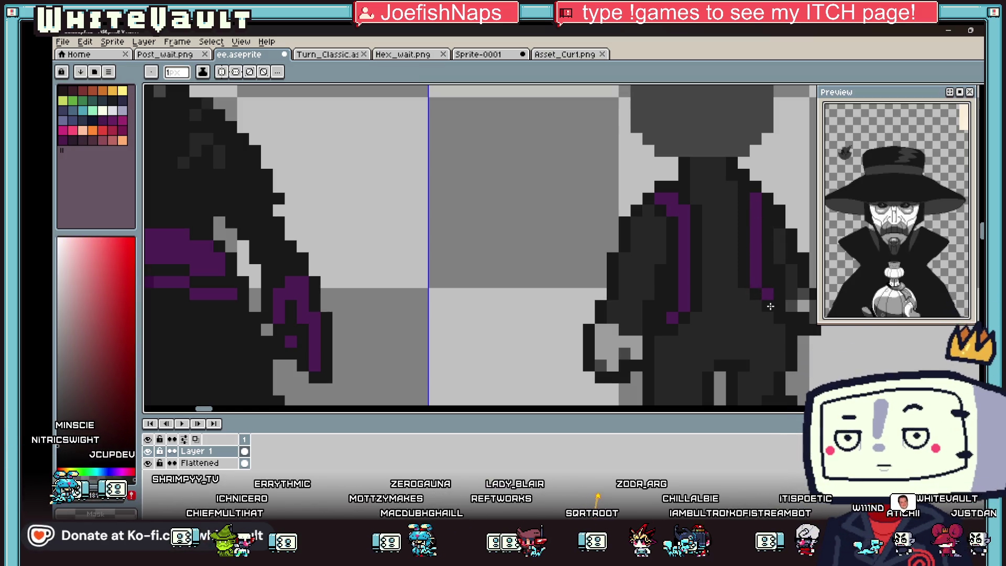
pyautogui.scroll(-3, 744, 249)
pyautogui.scroll(-2, 744, 249)
pyautogui.scroll(4, 750, 235)
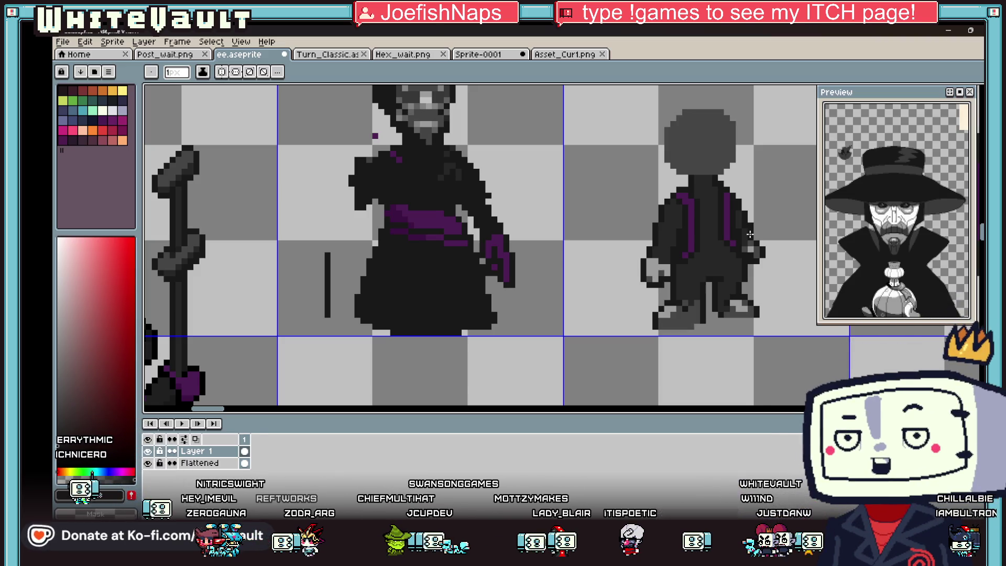
pyautogui.scroll(1, 767, 230)
pyautogui.scroll(1, 724, 236)
pyautogui.scroll(3, 688, 241)
# Draw a purple crossbar between the two stripes and tidy nearby pixels in dark grey
pyautogui.moveTo(661, 252)
pyautogui.mouseDown()
pyautogui.moveTo(672, 254)
pyautogui.moveTo(618, 285)
pyautogui.moveTo(590, 289)
pyautogui.moveTo(630, 225)
pyautogui.mouseUp()
pyautogui.keyDown('alt'); pyautogui.click(589, 262); pyautogui.keyUp('alt')
pyautogui.press('alt')
pyautogui.scroll(-5, 650, 240)
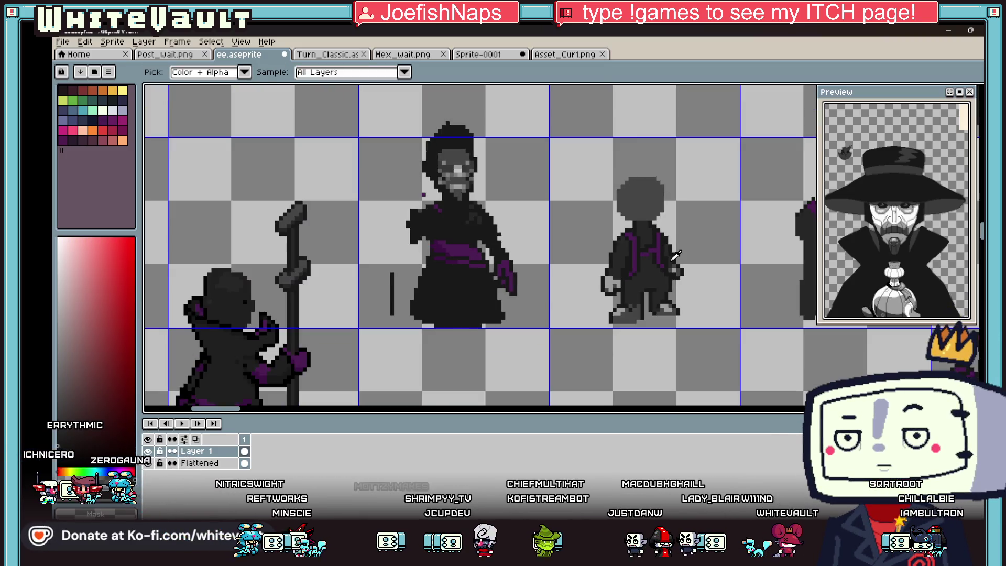
pyautogui.scroll(3, 654, 261)
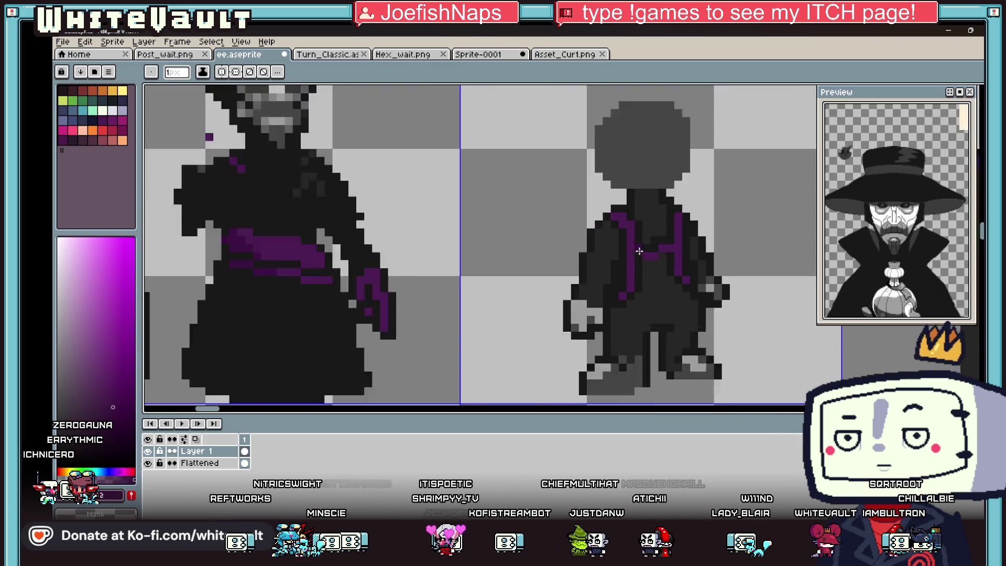
pyautogui.scroll(2, 654, 261)
pyautogui.click(664, 270)
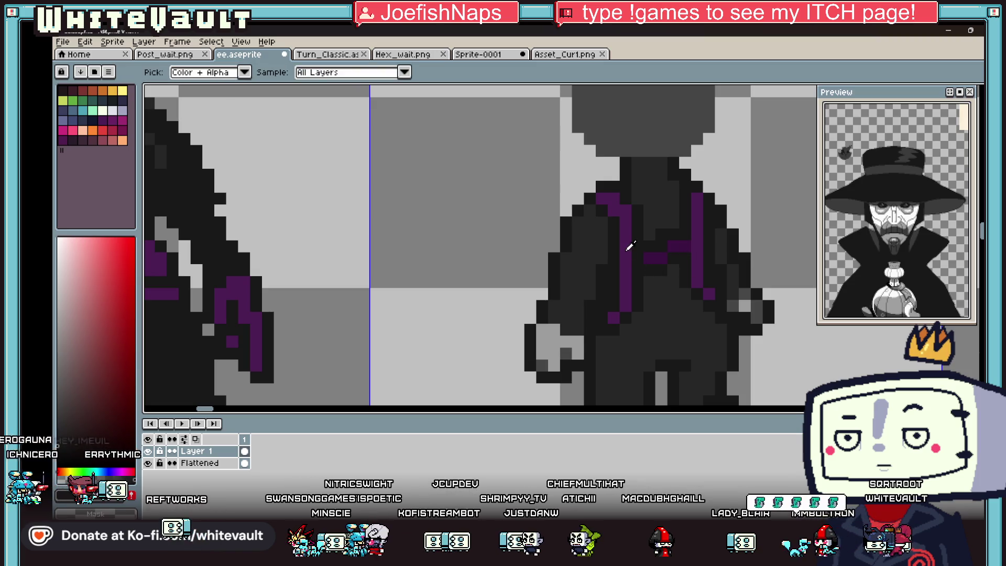
pyautogui.keyDown('alt'); pyautogui.click(629, 239); pyautogui.keyUp('alt')
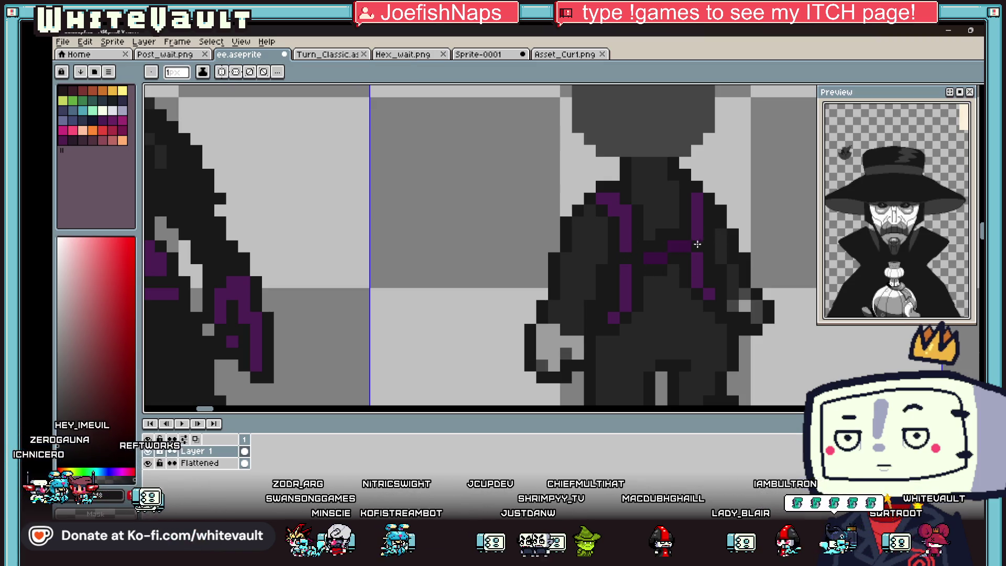
pyautogui.scroll(-5, 697, 245)
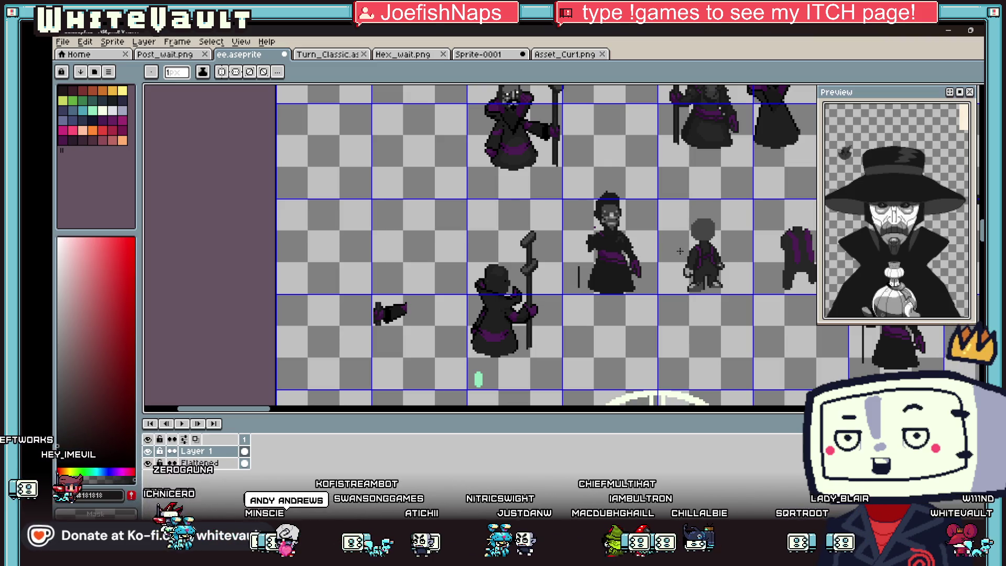
pyautogui.press('i')
pyautogui.scroll(4, 684, 267)
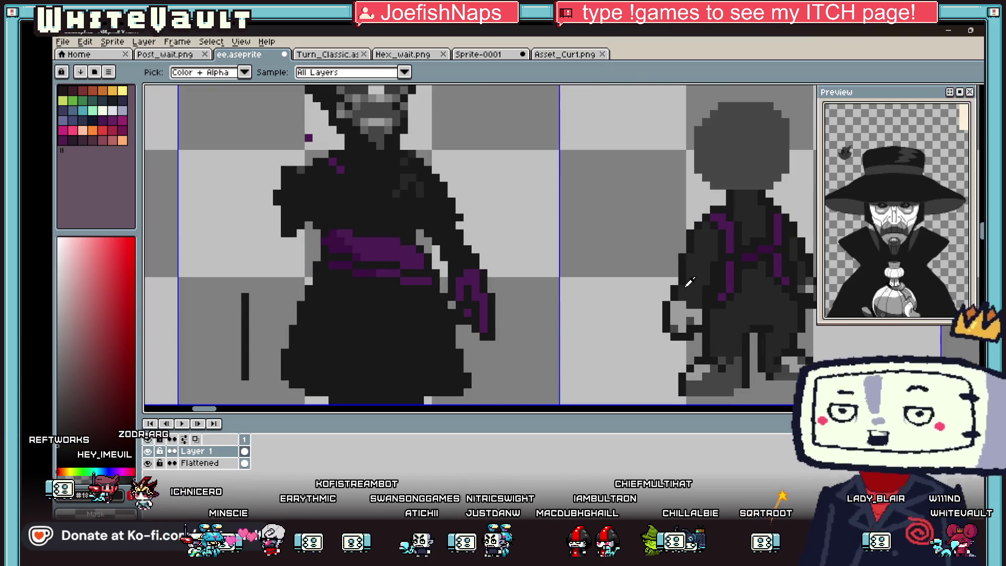
pyautogui.scroll(-3, 690, 282)
pyautogui.scroll(3, 692, 283)
# Outline a shoulder cape piece in purple and flood-fill it solid
pyautogui.click(708, 307)
pyautogui.press('b')
pyautogui.scroll(2, 689, 237)
pyautogui.moveTo(688, 238)
pyautogui.mouseDown()
pyautogui.moveTo(605, 255)
pyautogui.moveTo(593, 331)
pyautogui.mouseUp()
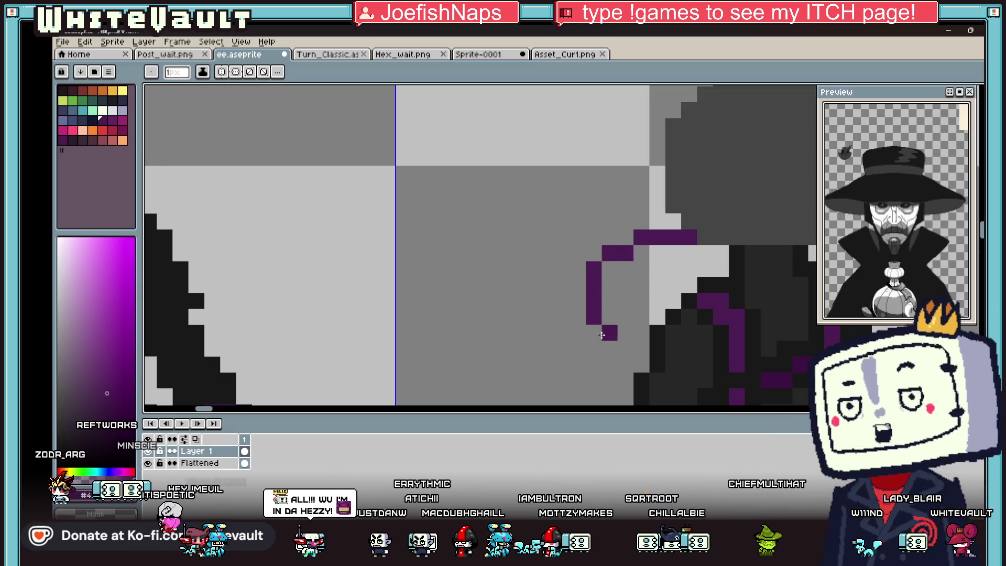
pyautogui.click(629, 306)
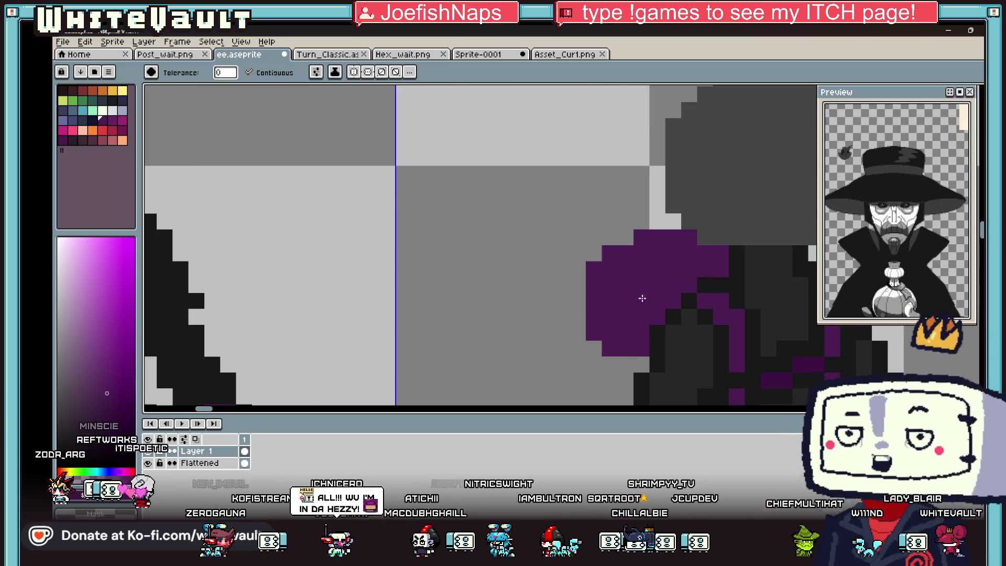
pyautogui.scroll(-3, 675, 281)
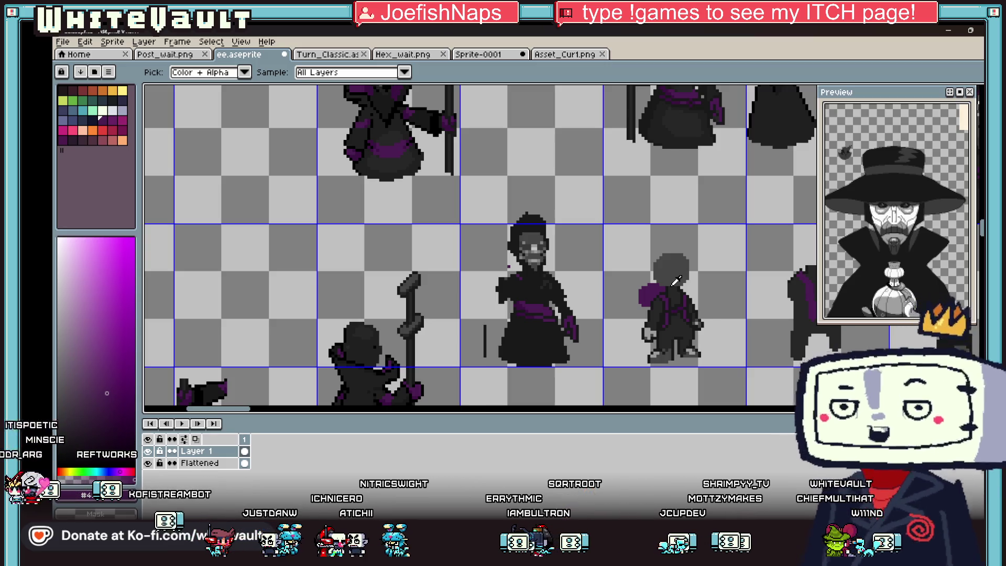
pyautogui.scroll(3, 676, 283)
pyautogui.keyDown('alt'); pyautogui.click(681, 292); pyautogui.keyUp('alt')
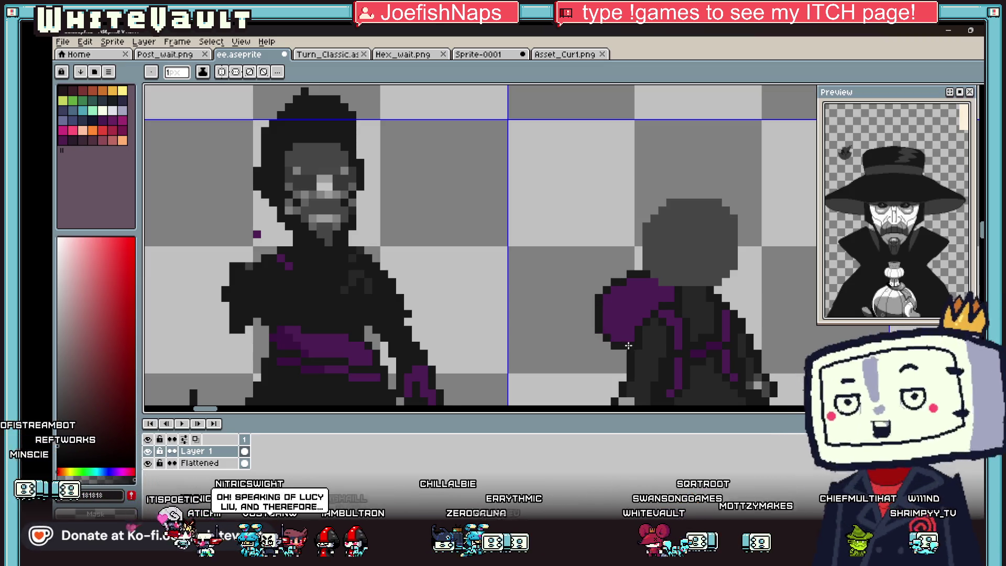
pyautogui.scroll(-3, 616, 305)
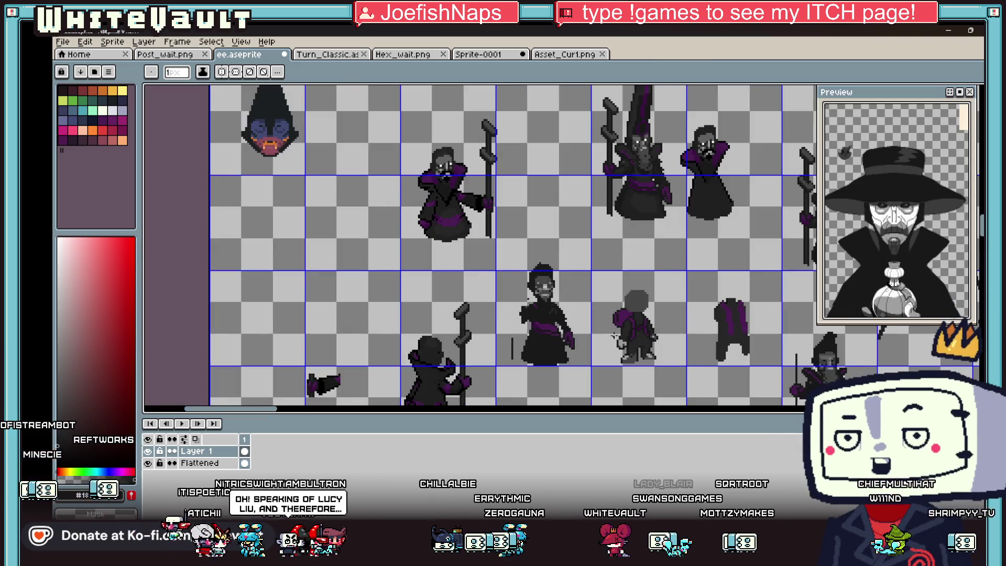
pyautogui.scroll(4, 645, 311)
pyautogui.scroll(1, 647, 310)
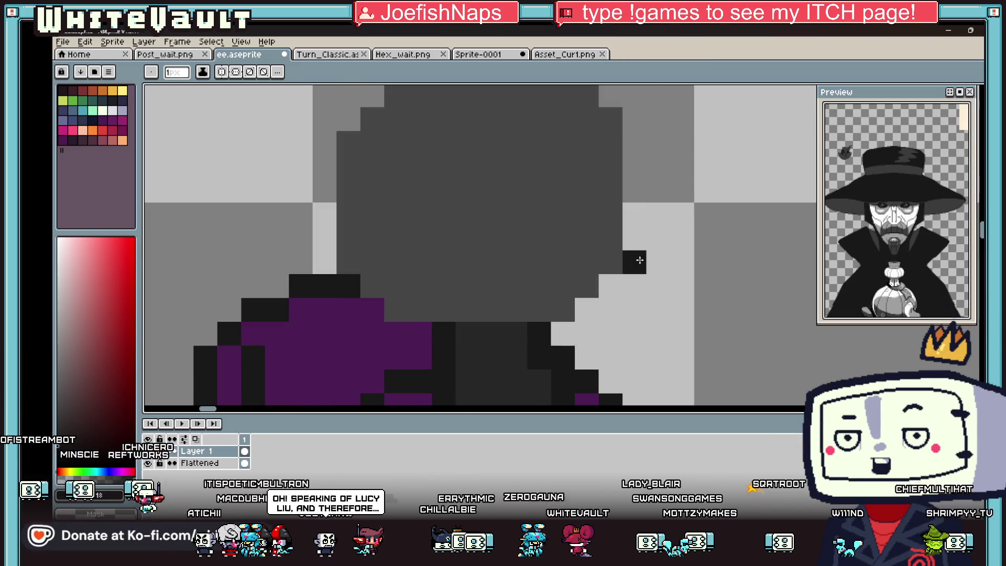
pyautogui.scroll(-3, 659, 347)
pyautogui.scroll(2, 655, 360)
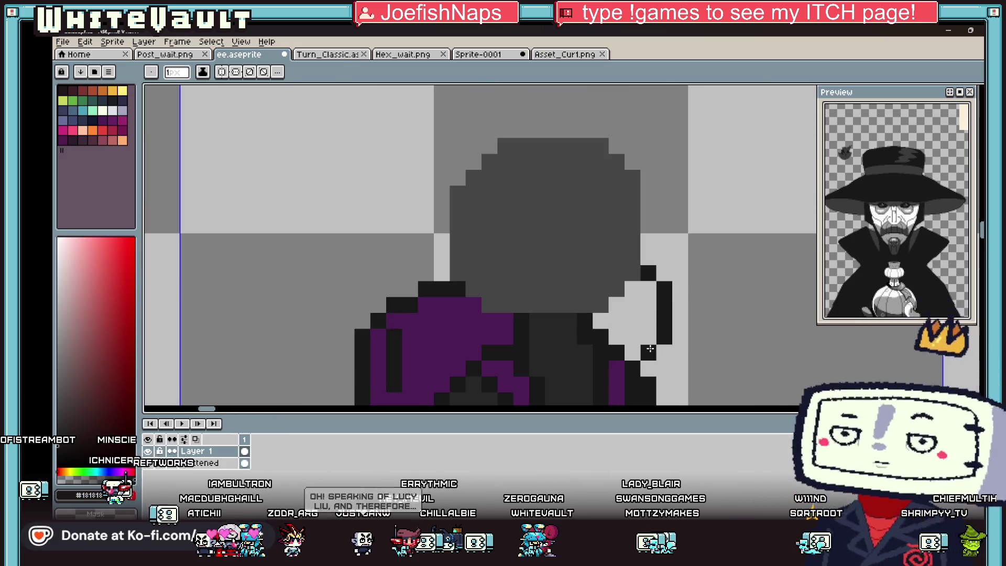
# Fill the remaining white pixels of the shoulder piece with purple
pyautogui.keyDown('alt'); pyautogui.click(533, 332); pyautogui.keyUp('alt')
pyautogui.press('g')
pyautogui.click(636, 319)
pyautogui.scroll(-1, 635, 319)
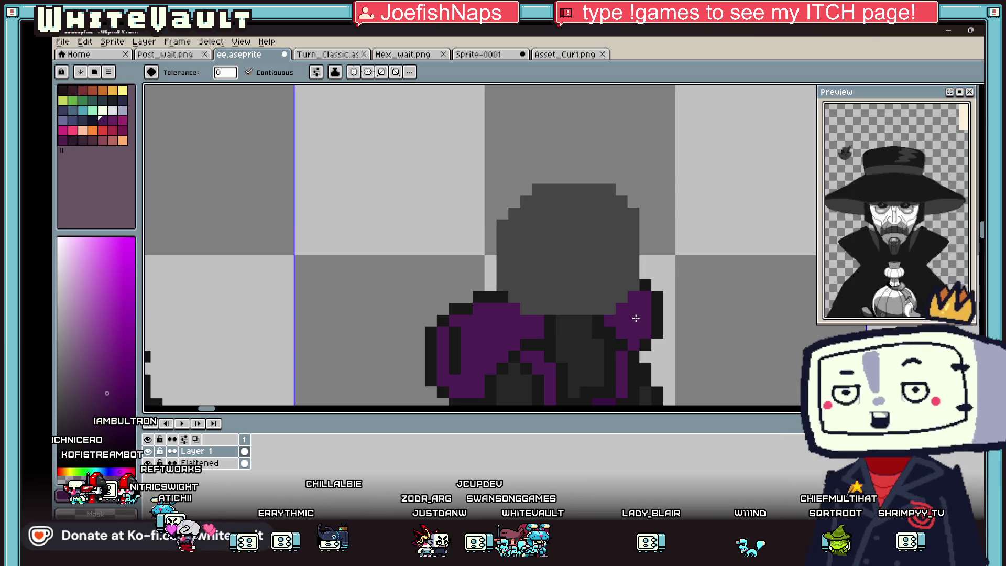
pyautogui.scroll(-5, 503, 218)
pyautogui.scroll(5, 586, 272)
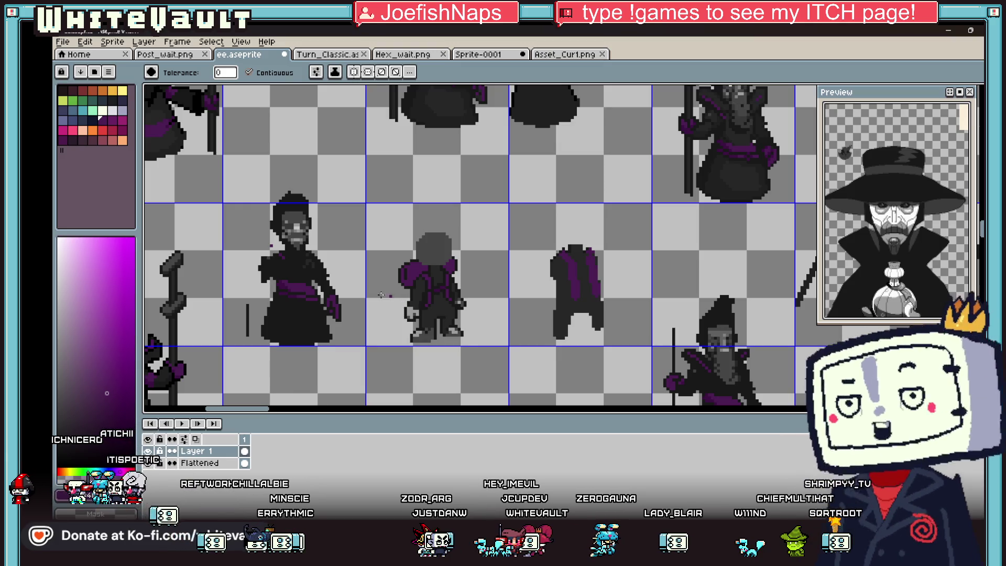
pyautogui.scroll(2, 433, 283)
pyautogui.scroll(2, 432, 277)
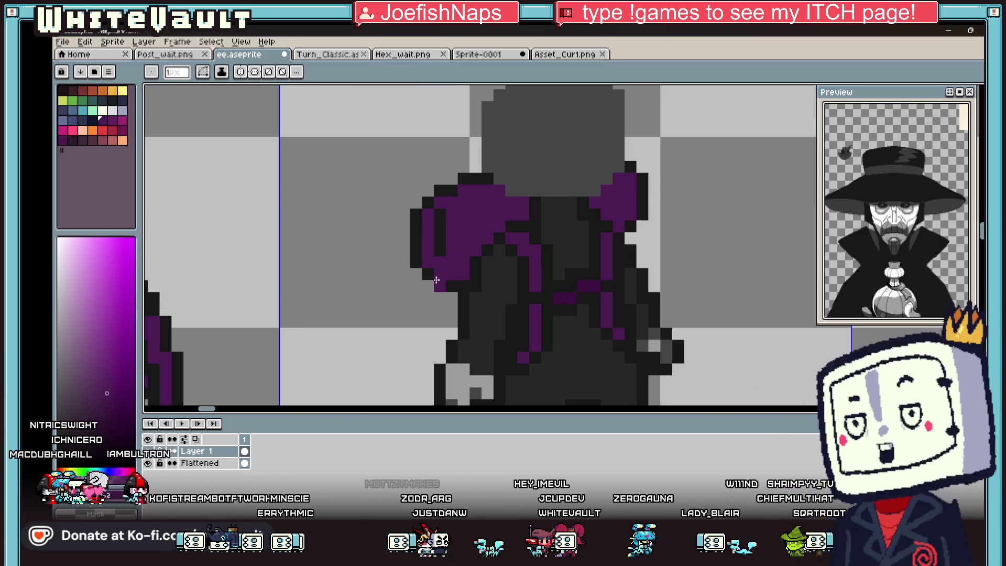
pyautogui.press('b')
pyautogui.scroll(-3, 441, 301)
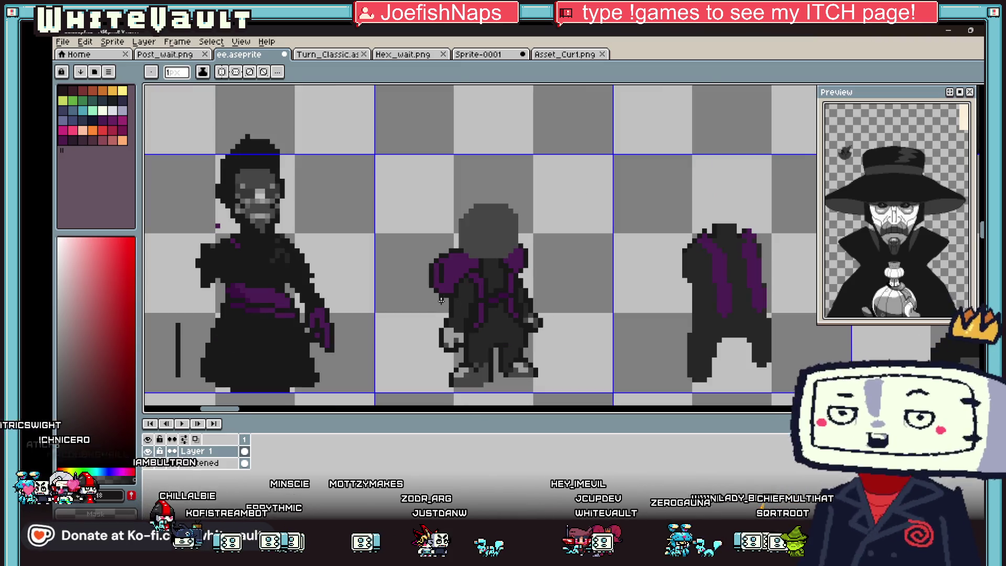
pyautogui.scroll(3, 431, 342)
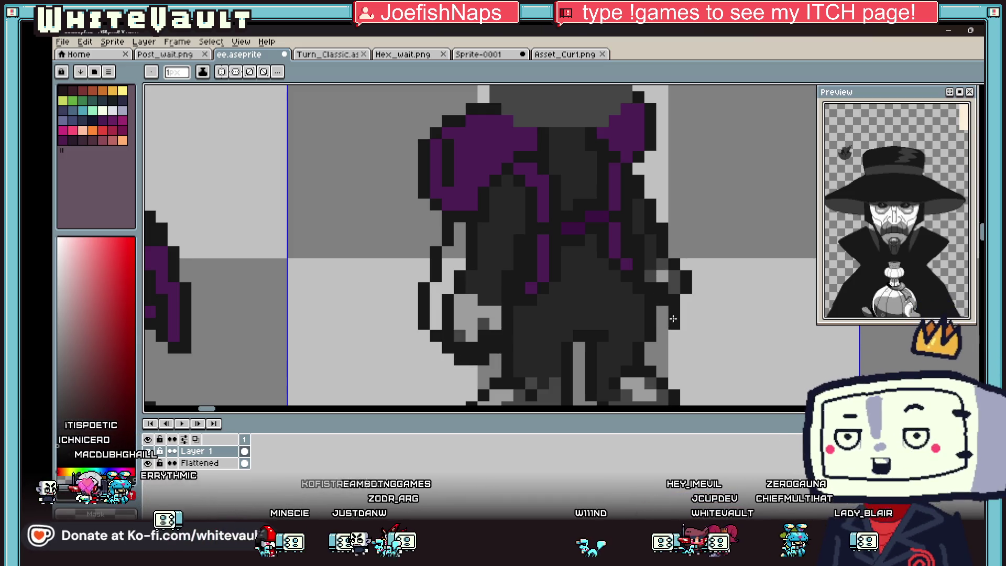
# Sample the cape's dark purple and ready the paint bucket with it
pyautogui.press('i')
pyautogui.click(499, 213)
pyautogui.press('g')
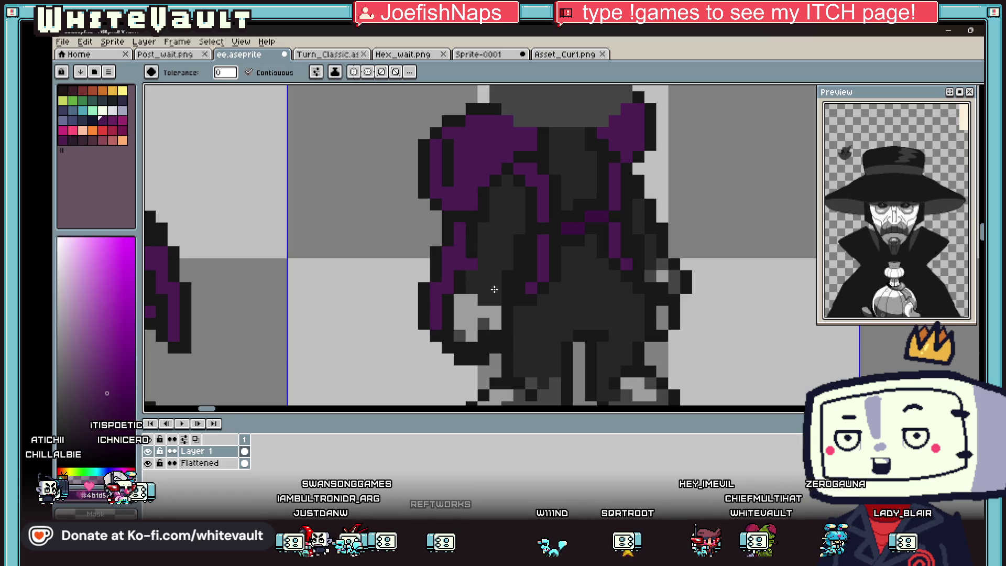
pyautogui.scroll(-6, 495, 290)
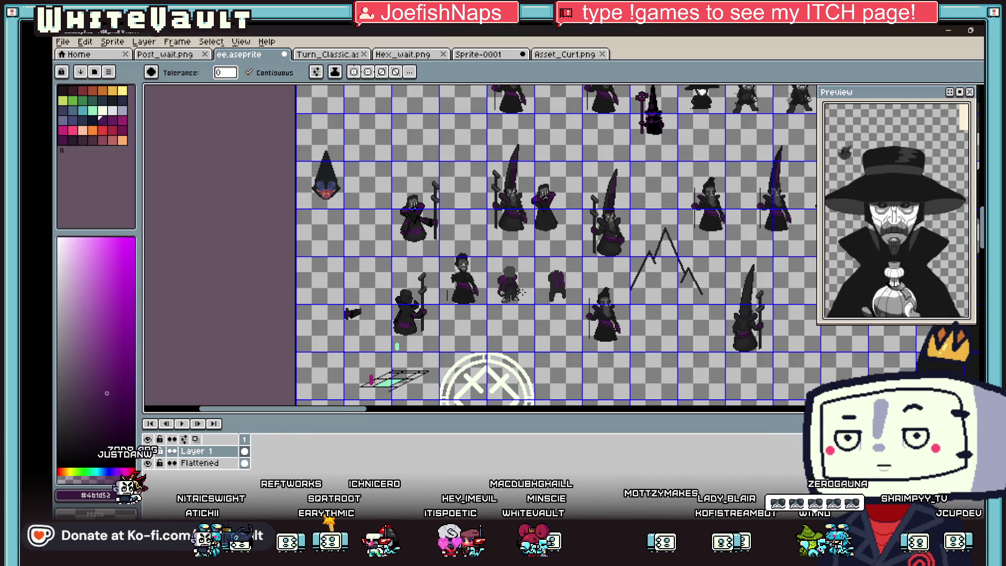
# Sample the dark grey and draw outline strokes up both sides and across the top of the head
pyautogui.press('i')
pyautogui.scroll(3, 507, 271)
pyautogui.scroll(2, 505, 240)
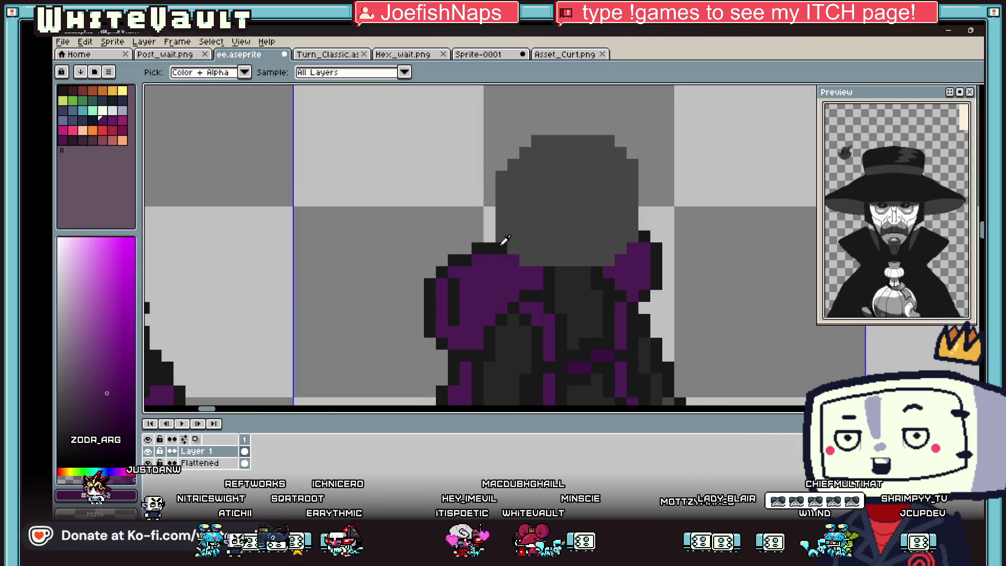
pyautogui.click(502, 244)
pyautogui.press('b')
pyautogui.moveTo(489, 240); pyautogui.dragTo(496, 179)
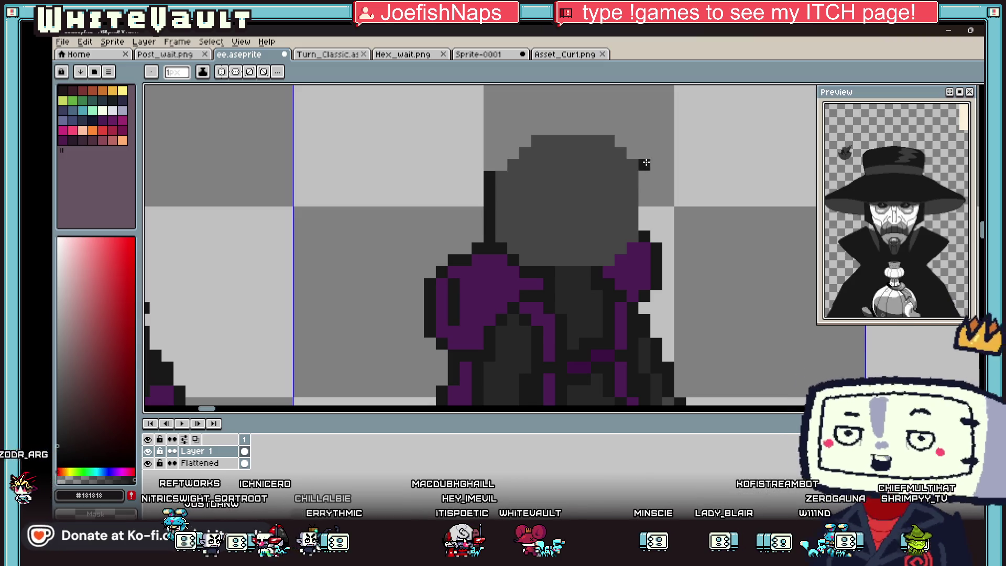
pyautogui.moveTo(611, 261)
pyautogui.mouseDown()
pyautogui.moveTo(629, 165)
pyautogui.moveTo(500, 161)
pyautogui.mouseUp()
pyautogui.press('alt')
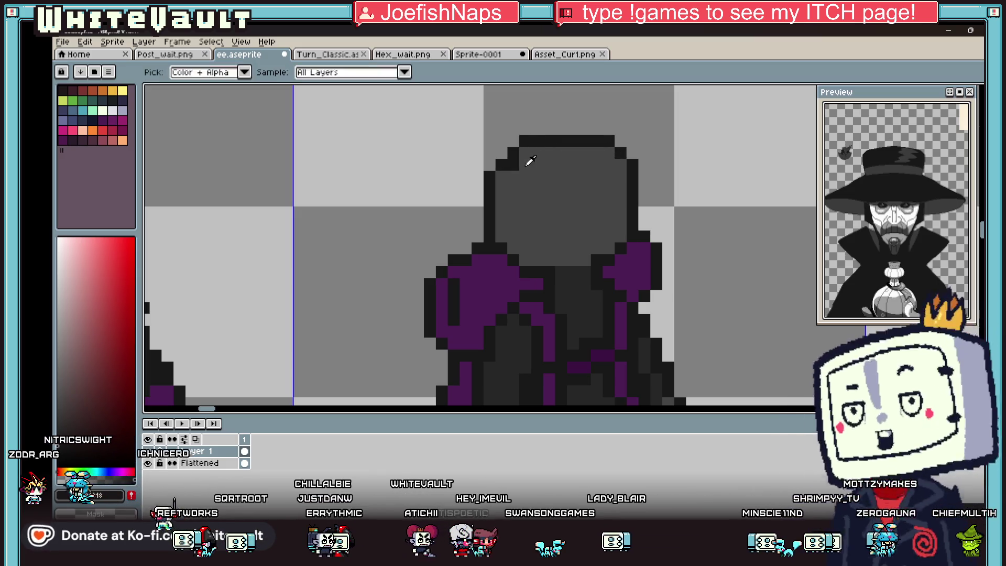
pyautogui.scroll(-3, 574, 197)
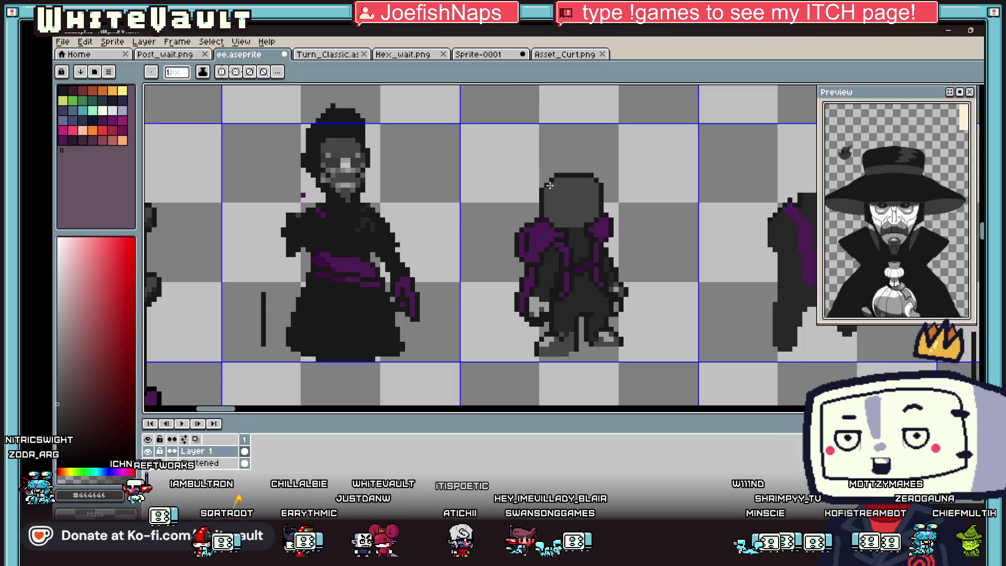
pyautogui.scroll(-2, 550, 184)
pyautogui.scroll(4, 563, 201)
pyautogui.scroll(-1, 568, 211)
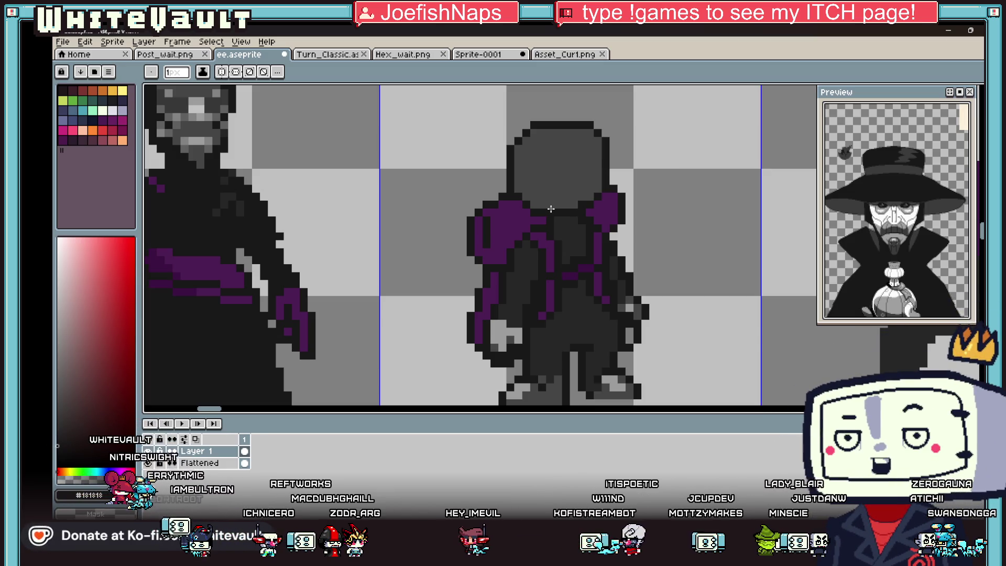
pyautogui.press('i')
pyautogui.scroll(-2, 591, 204)
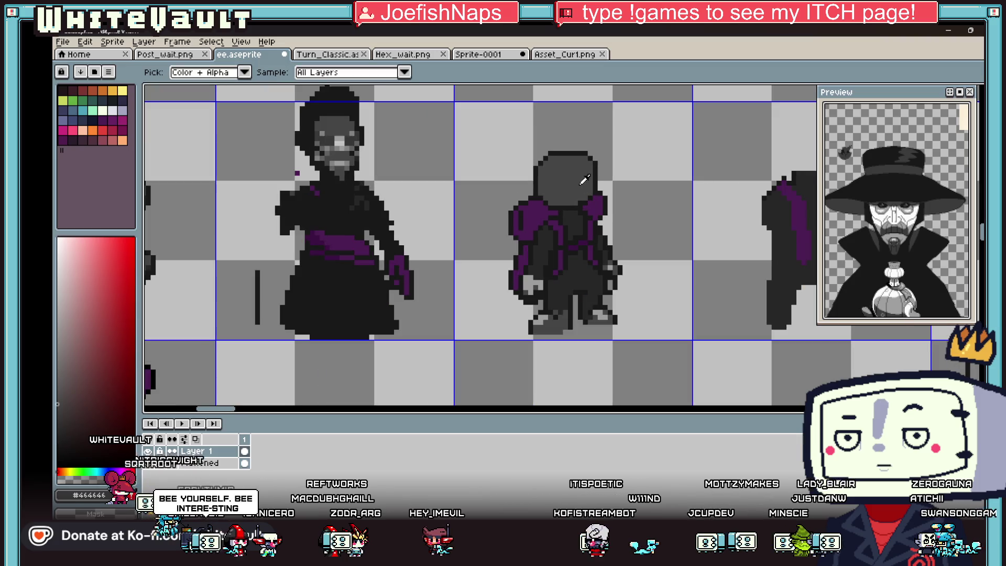
pyautogui.scroll(2, 584, 180)
pyautogui.scroll(-3, 593, 202)
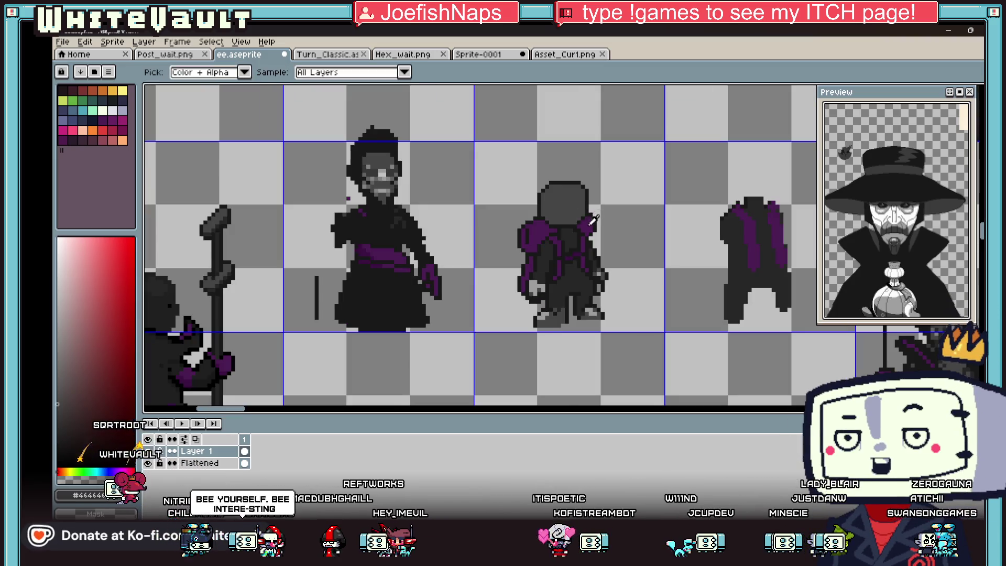
pyautogui.scroll(3, 594, 216)
pyautogui.press('b')
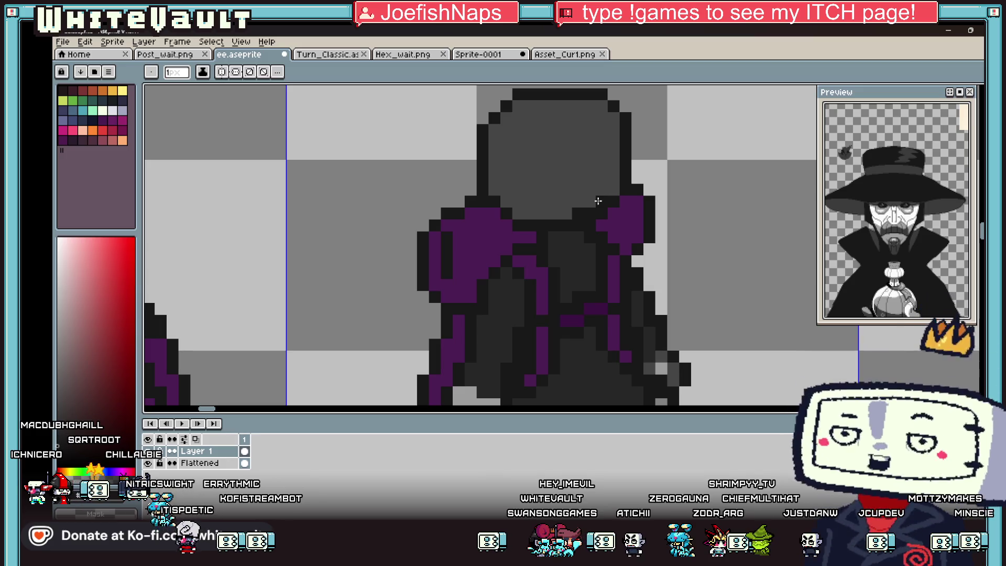
# Sample dark purple from the canvas and ready bucket and pencil for shading the cape shoulders
pyautogui.press('i')
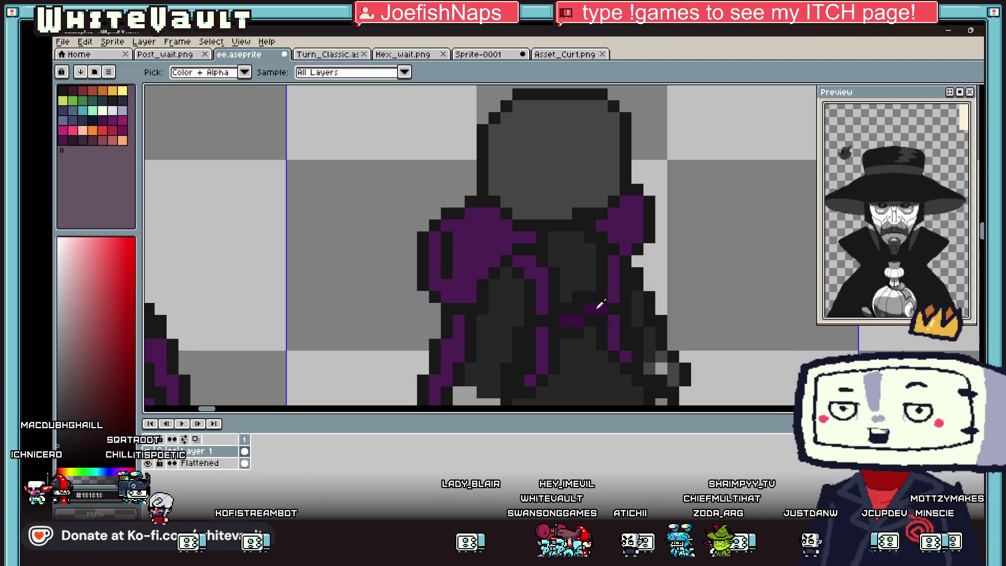
pyautogui.press('b')
pyautogui.scroll(2, 614, 259)
pyautogui.press('g')
pyautogui.scroll(-3, 621, 251)
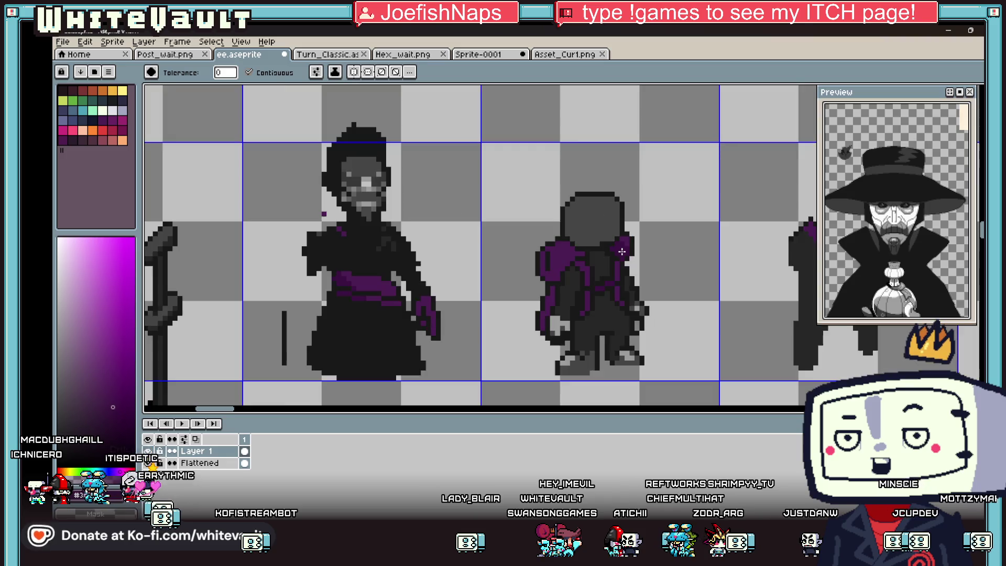
pyautogui.press('i')
pyautogui.scroll(2, 622, 250)
pyautogui.scroll(-3, 630, 234)
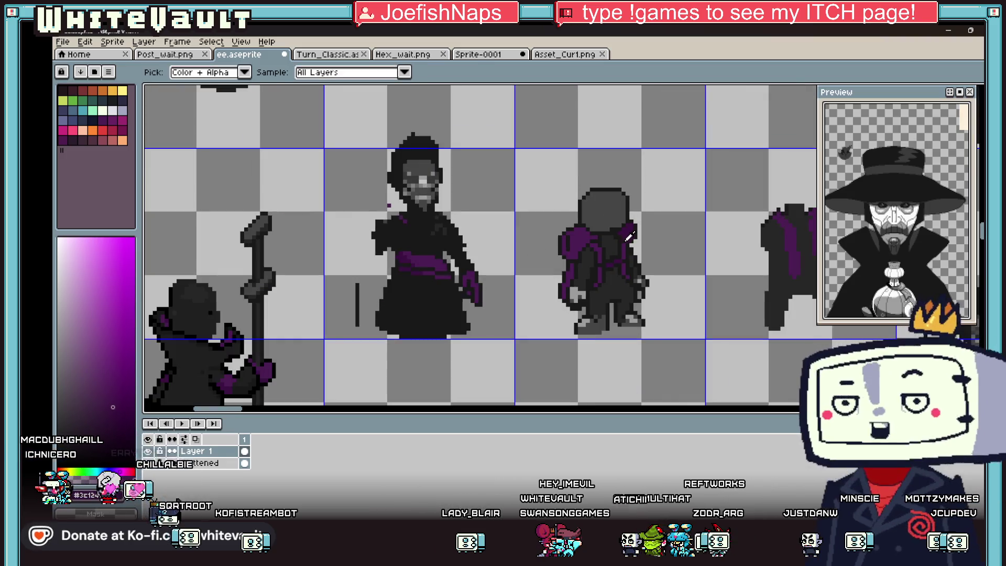
pyautogui.scroll(1, 629, 235)
pyautogui.press('b')
pyautogui.scroll(1, 582, 228)
pyautogui.scroll(1, 534, 222)
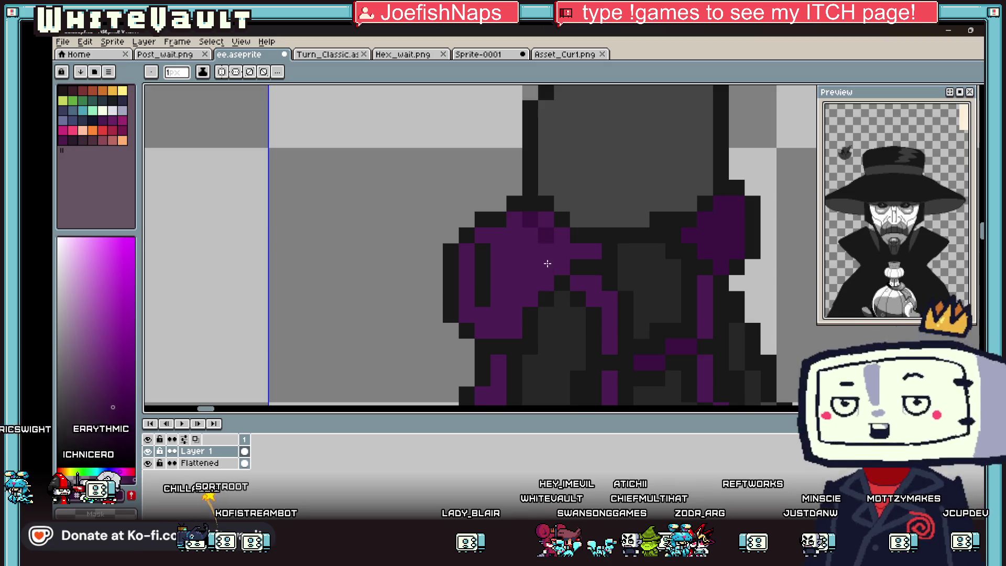
pyautogui.scroll(-3, 550, 247)
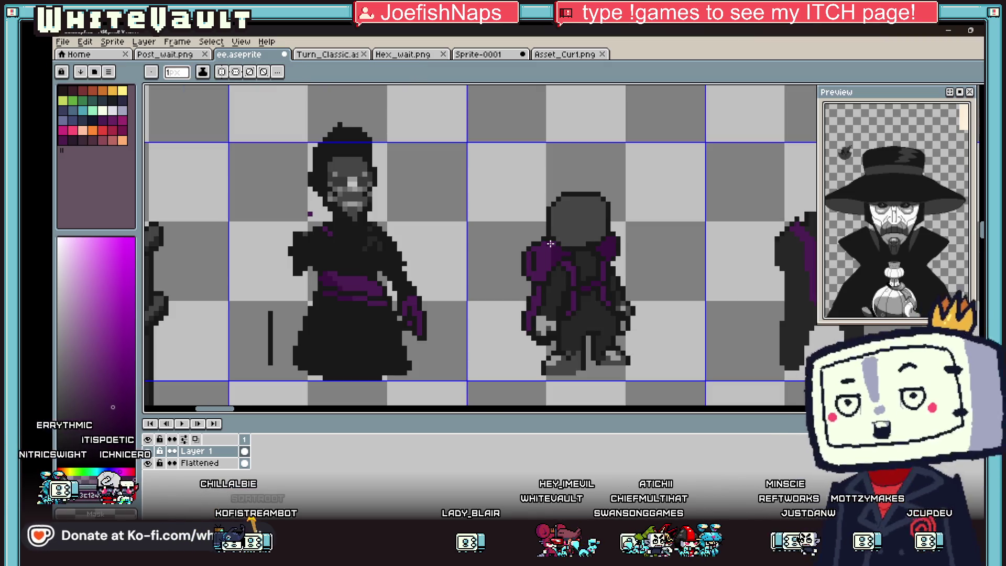
pyautogui.scroll(2, 550, 245)
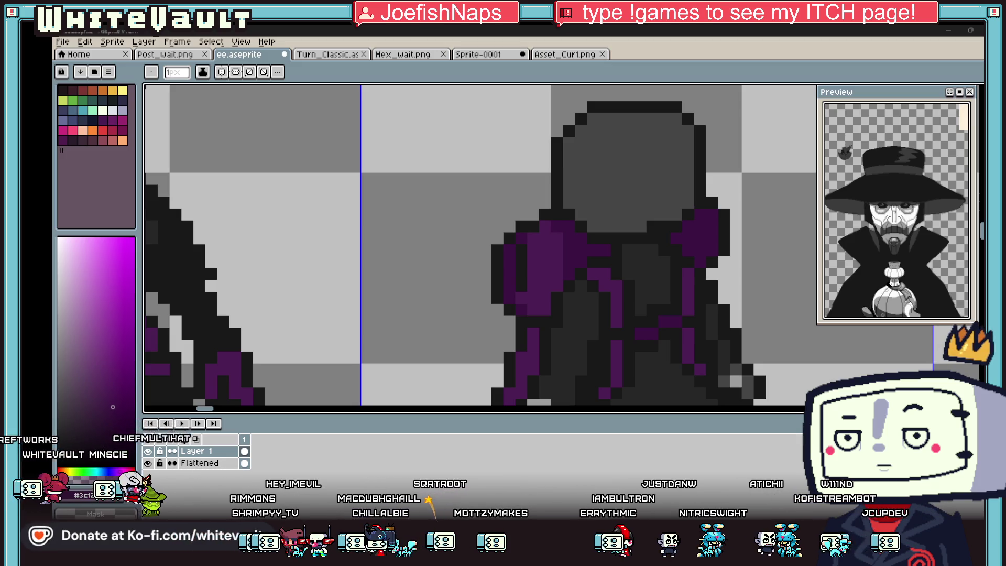
# Create a new sprite at default size and paste the reference photo into it
pyautogui.click(62, 41)
pyautogui.click(74, 58)
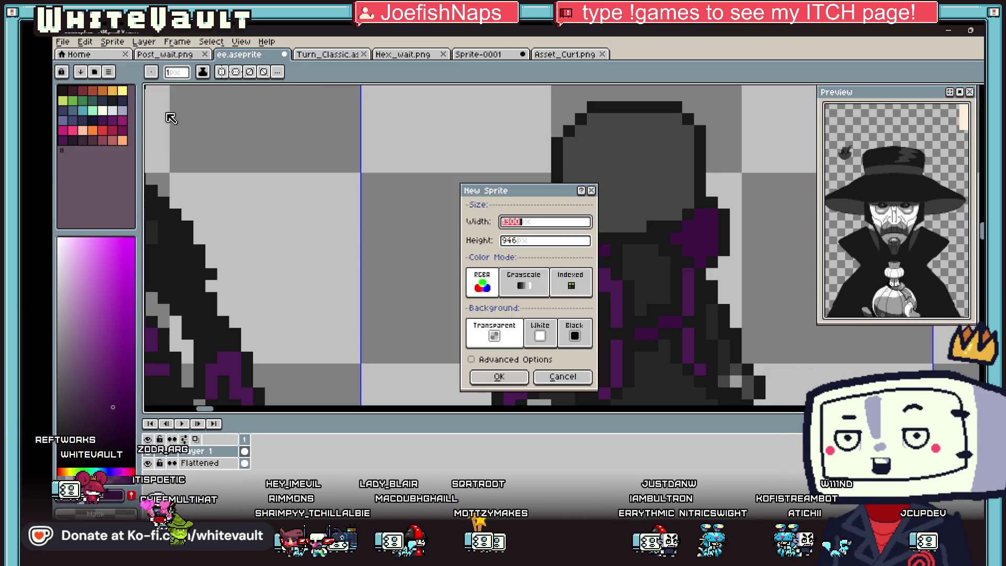
pyautogui.click(499, 376)
pyautogui.hotkey('ctrl', 'v')
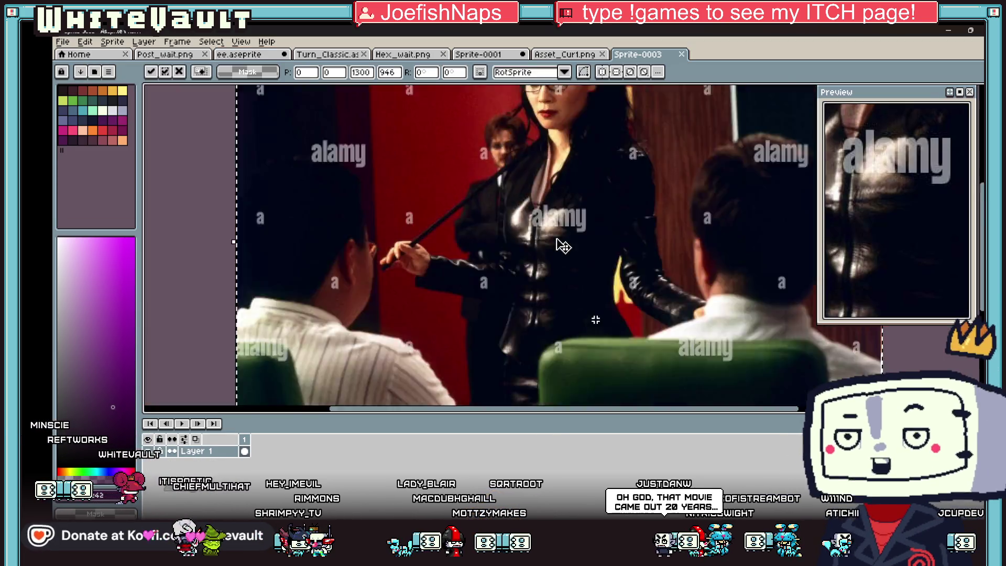
pyautogui.scroll(-3, 562, 243)
pyautogui.scroll(1, 676, 231)
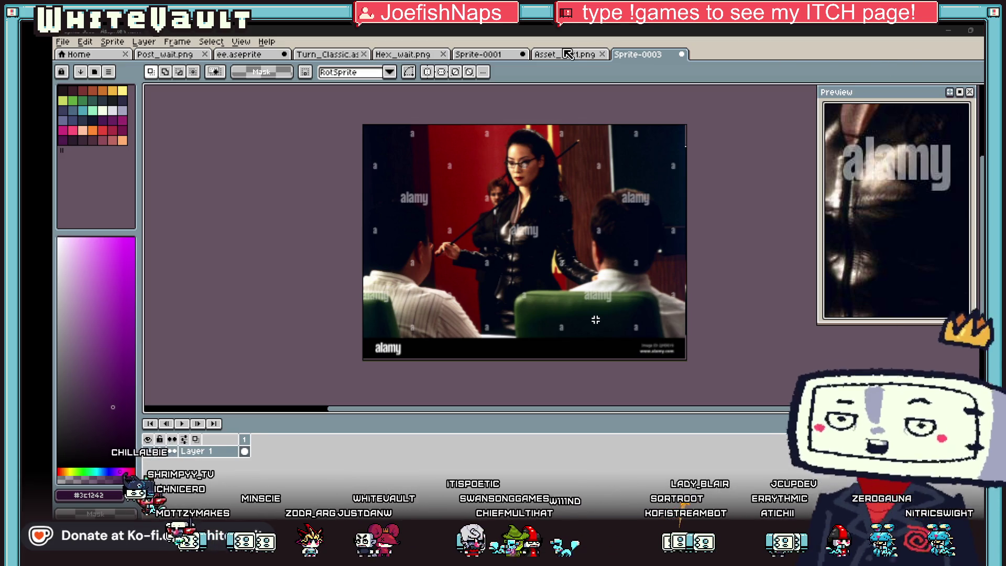
# Cycle the document tabs toward the Hex_wait.png sprite sheet
pyautogui.hotkey('ctrl', 'shift', 'Tab')
pyautogui.hotkey('ctrl', 'shift', 'Tab')
pyautogui.hotkey('ctrl', 'shift', 'Tab')
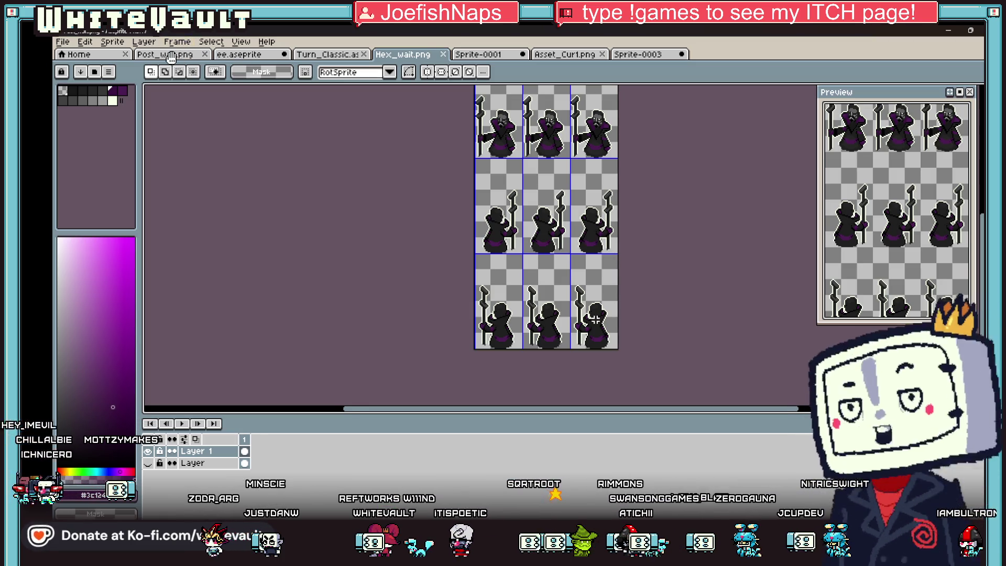
# Cycle tabs back to the ee.aseprite character sheet, then bring the browser forward
pyautogui.hotkey('ctrl', 'shift', 'Tab')
pyautogui.hotkey('ctrl', 'shift', 'Tab')
pyautogui.hotkey('ctrl', 'shift', 'Tab')
pyautogui.hotkey('ctrl', 'Tab')
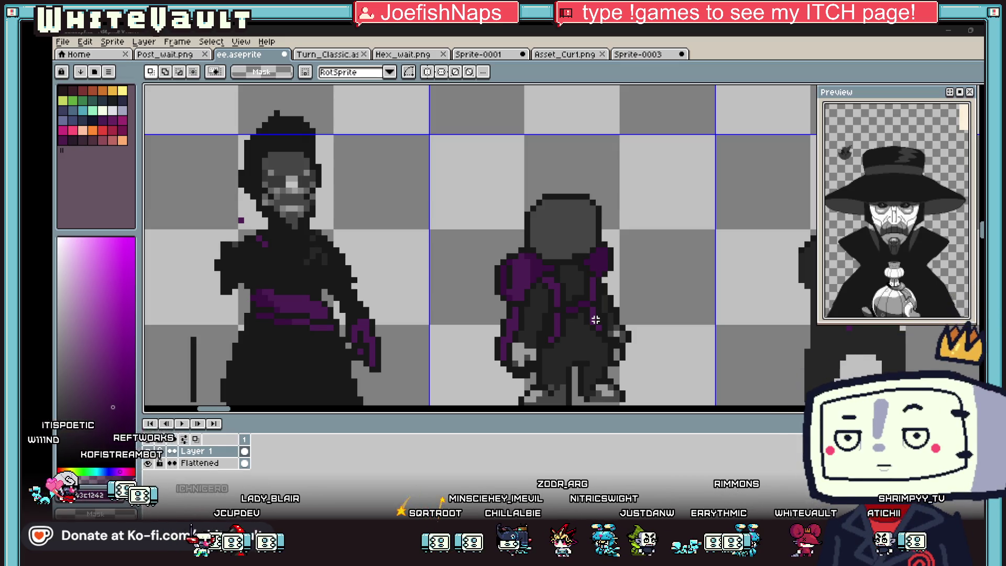
pyautogui.hotkey('alt', 'Tab')
pyautogui.moveTo(309, 105); pyautogui.dragTo(497, 255)
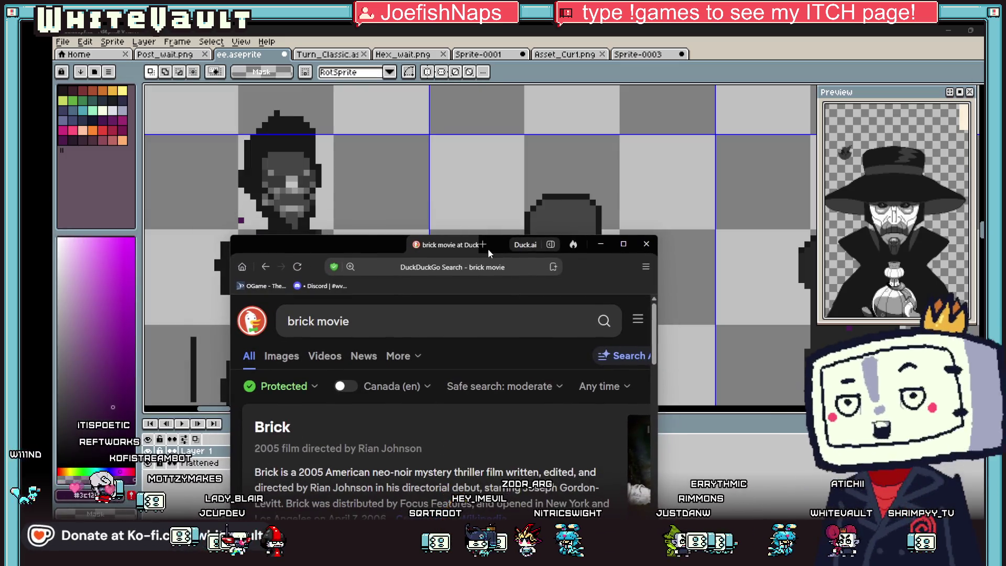
pyautogui.click(633, 252)
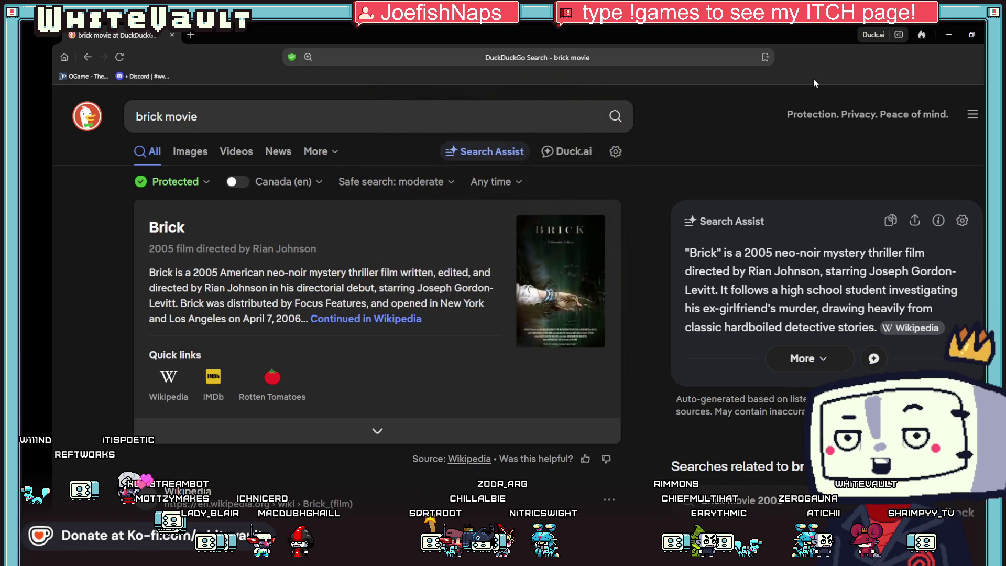
pyautogui.click(946, 33)
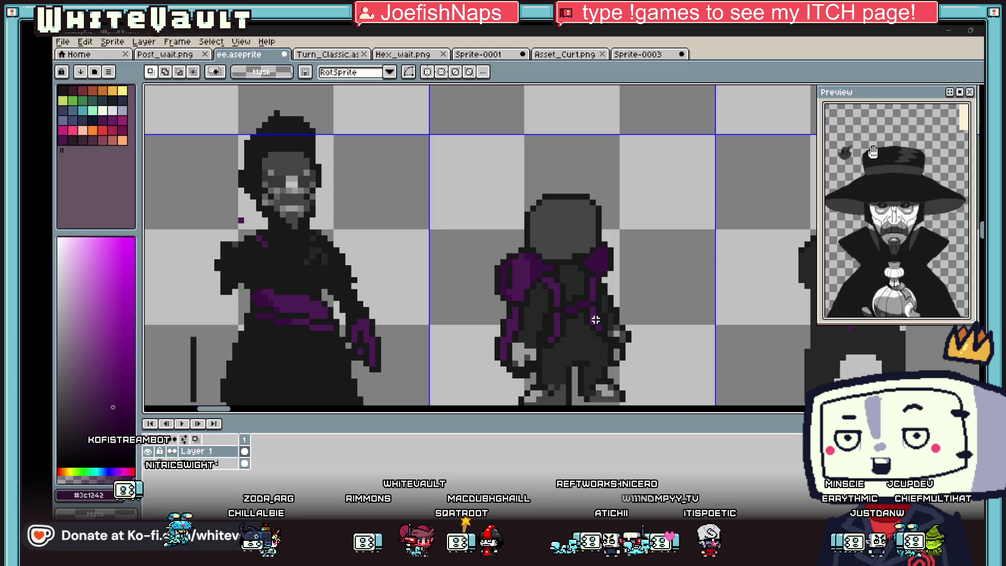
pyautogui.scroll(-2, 873, 154)
pyautogui.scroll(3, 880, 130)
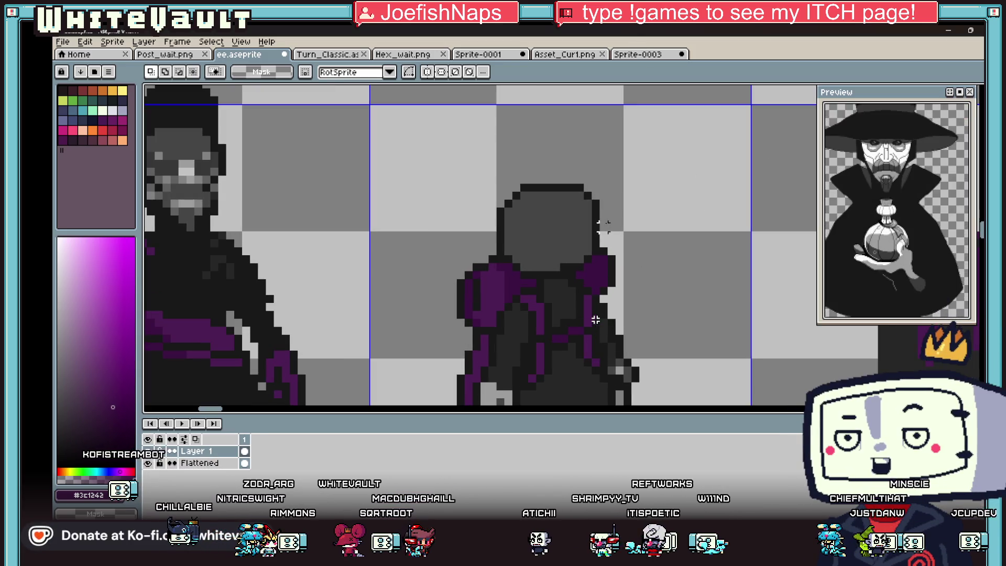
pyautogui.scroll(1, 594, 316)
pyautogui.scroll(1, 568, 261)
# Sample grey from the sprite and paint grey pixels beside the purple shoulder
pyautogui.keyDown('alt'); pyautogui.click(566, 260); pyautogui.keyUp('alt')
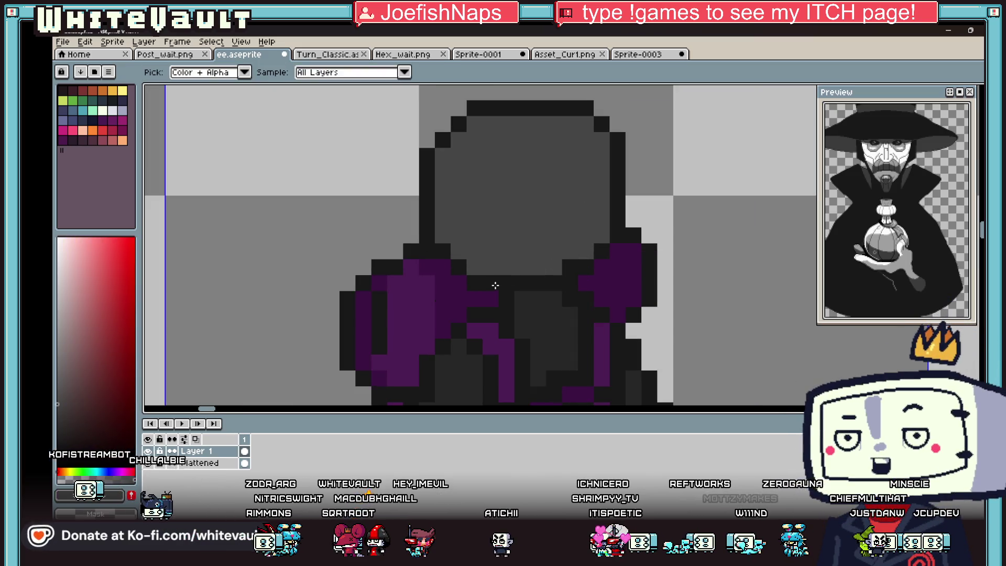
pyautogui.scroll(-5, 550, 262)
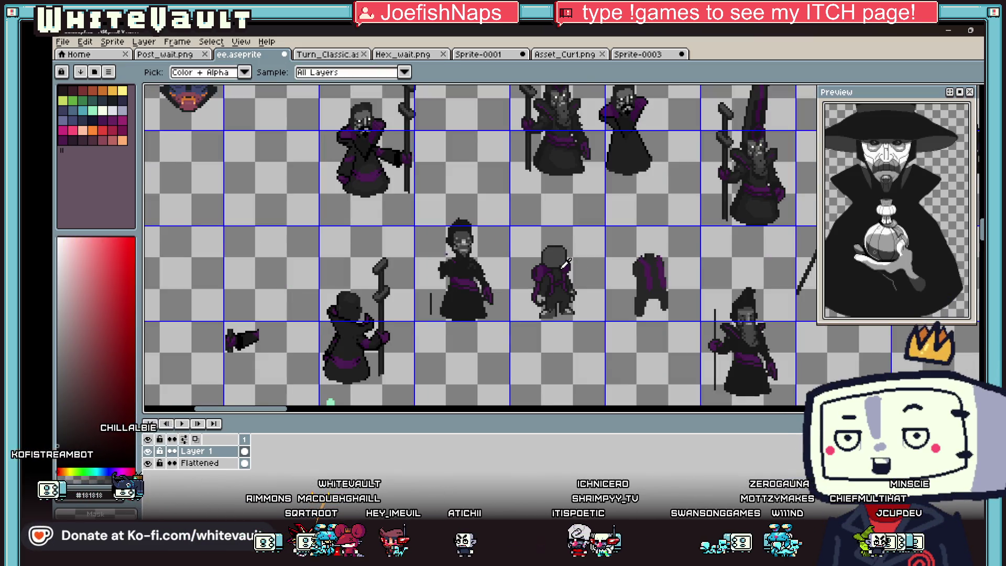
pyautogui.scroll(5, 566, 264)
pyautogui.press('alt')
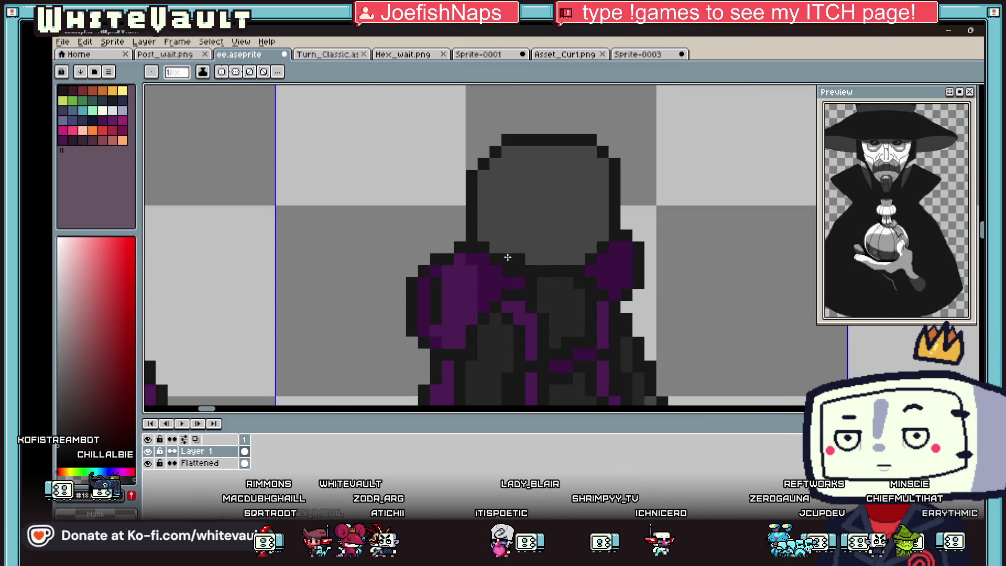
pyautogui.scroll(-3, 503, 234)
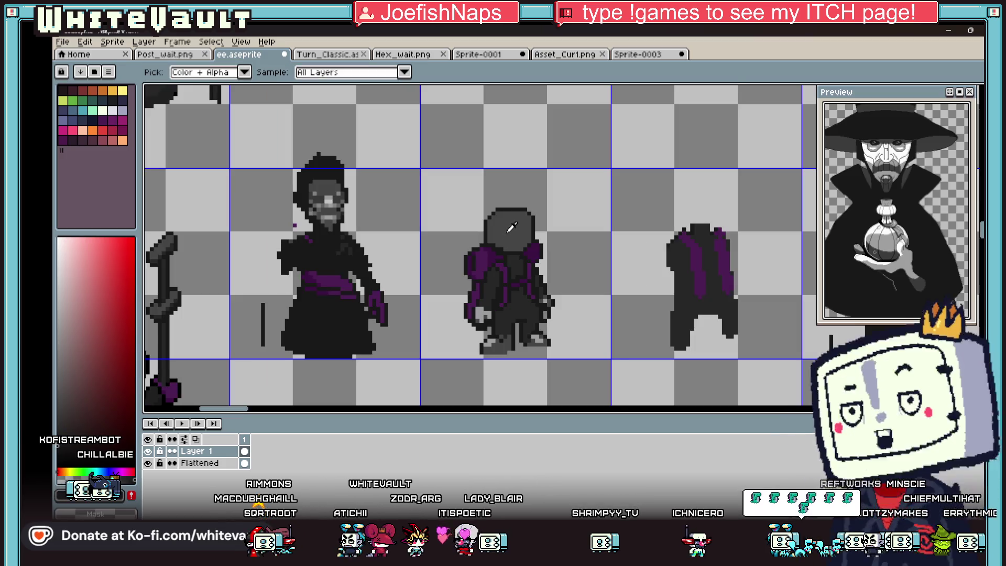
pyautogui.scroll(2, 495, 227)
pyautogui.scroll(-3, 488, 211)
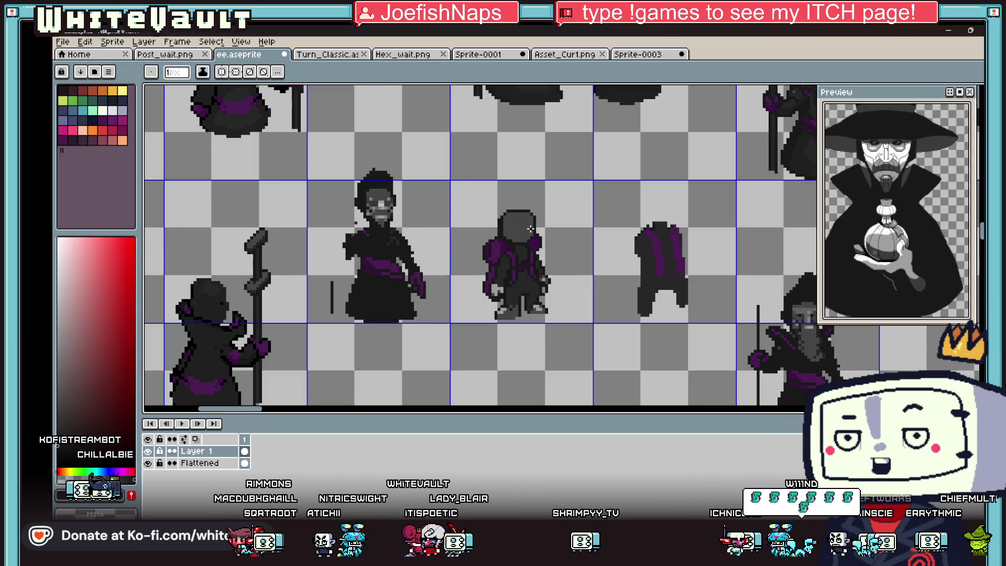
pyautogui.scroll(2, 504, 220)
pyautogui.press('alt')
pyautogui.scroll(1, 518, 227)
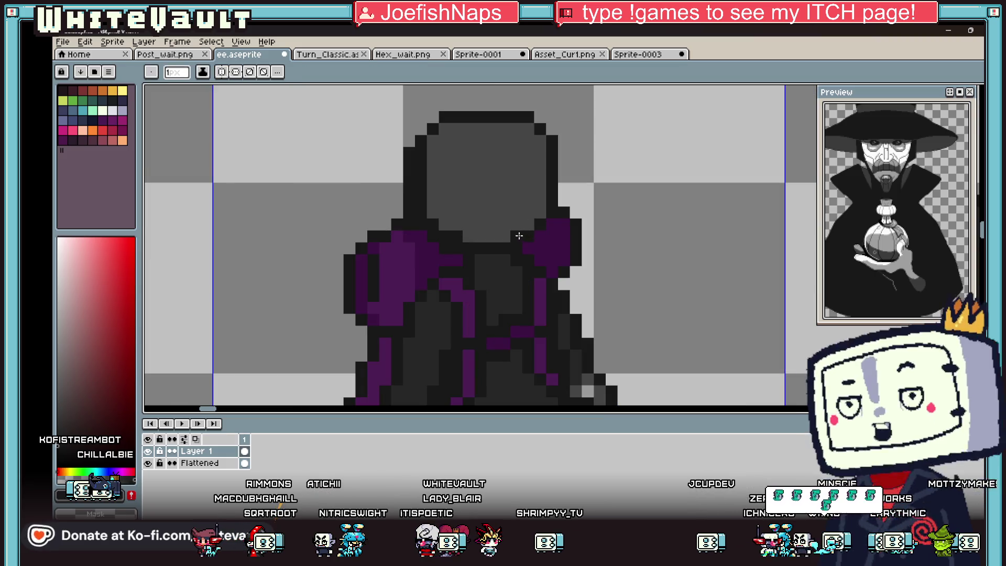
pyautogui.press('alt')
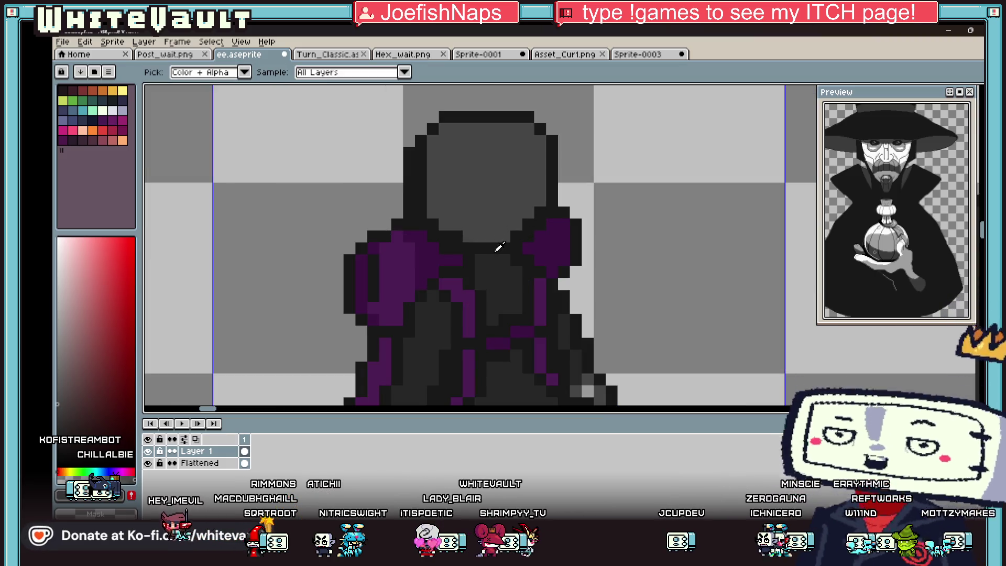
pyautogui.press('alt')
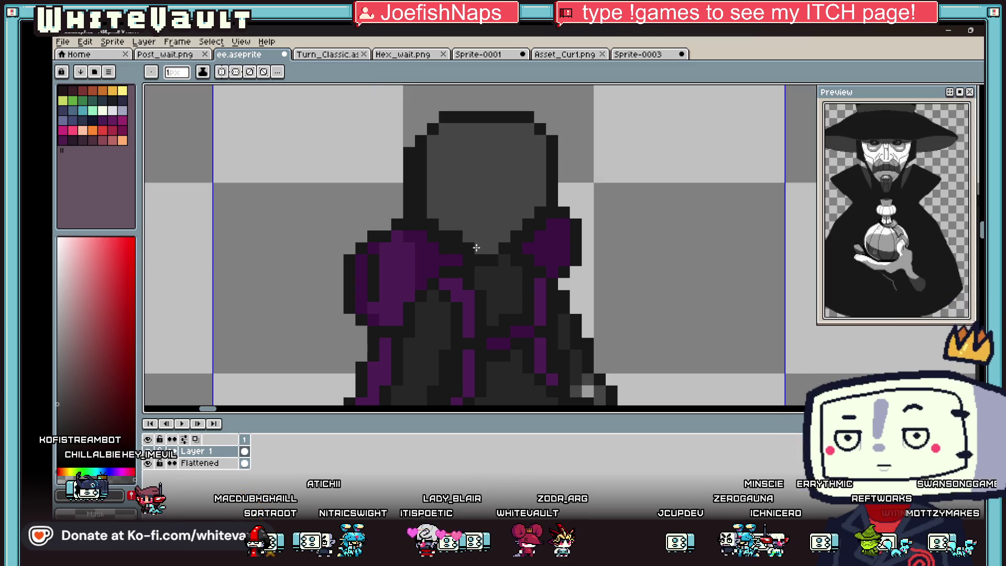
pyautogui.press('alt')
pyautogui.scroll(-2, 507, 228)
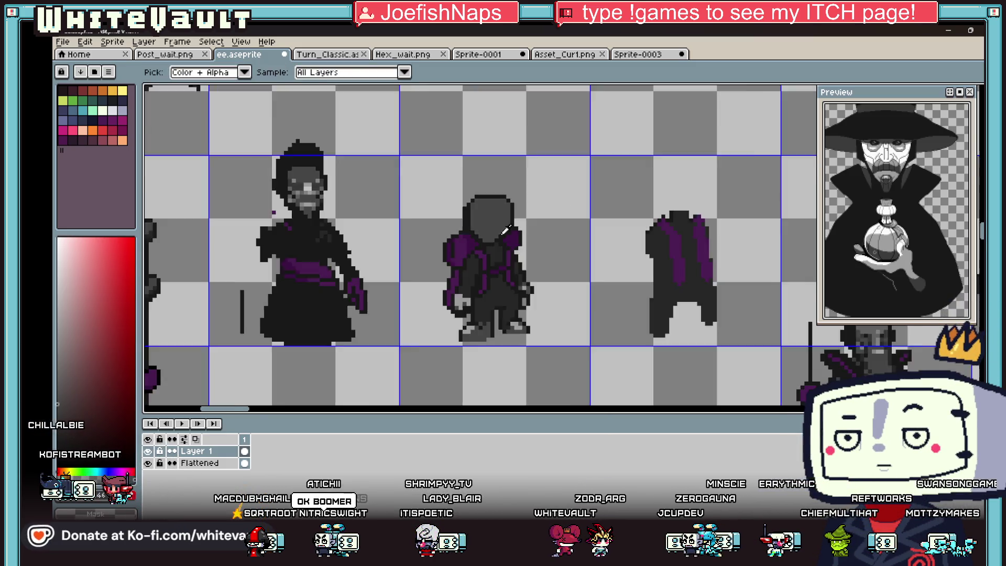
pyautogui.scroll(-1, 508, 228)
pyautogui.scroll(3, 511, 229)
pyautogui.scroll(2, 519, 230)
pyautogui.press('alt')
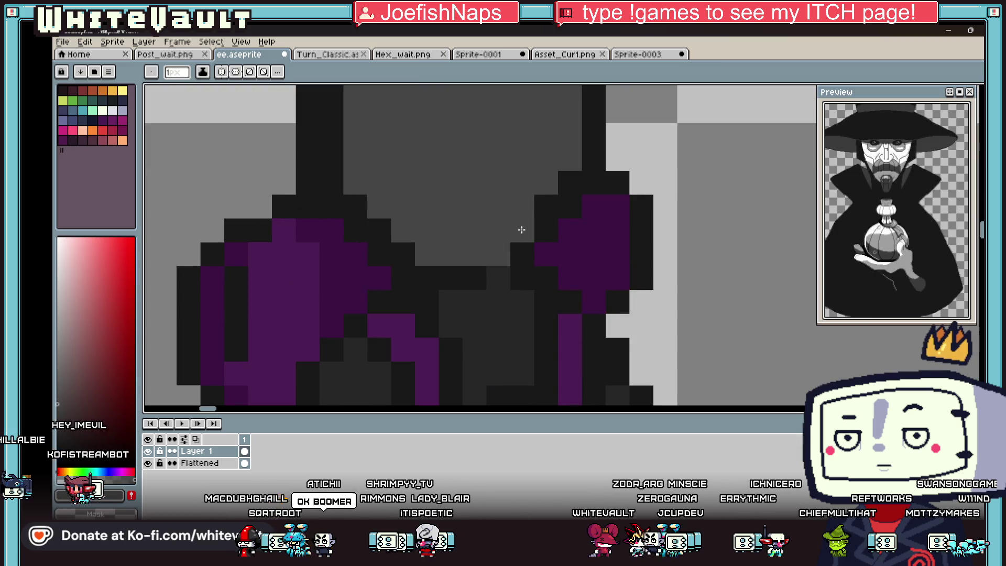
pyautogui.click(546, 231)
pyautogui.click(522, 255)
# Pick black from the sprite and extend a diagonal line of black pixels along the shoulder and back
pyautogui.press('alt')
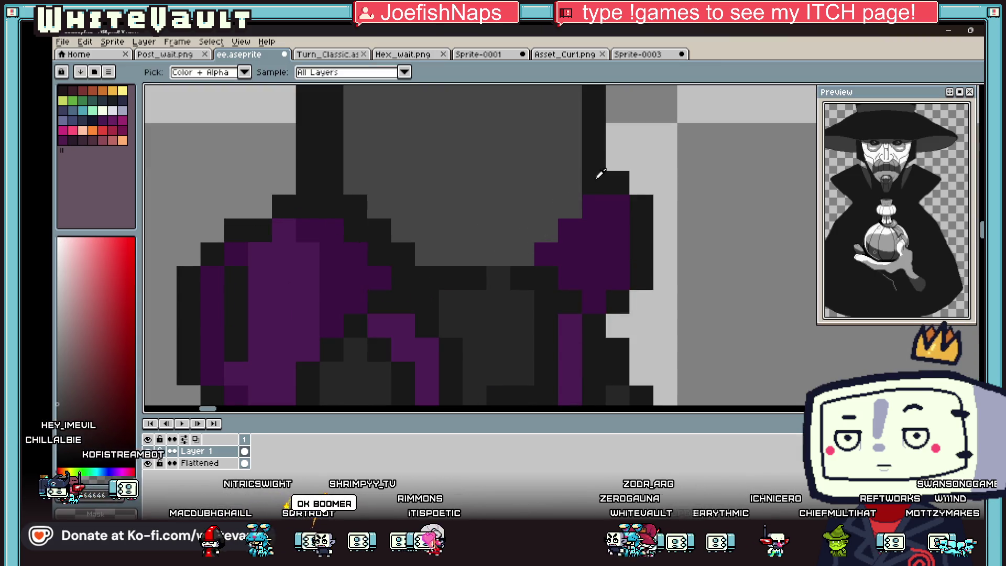
pyautogui.click(599, 173)
pyautogui.click(570, 206)
pyautogui.click(546, 229)
pyautogui.click(523, 255)
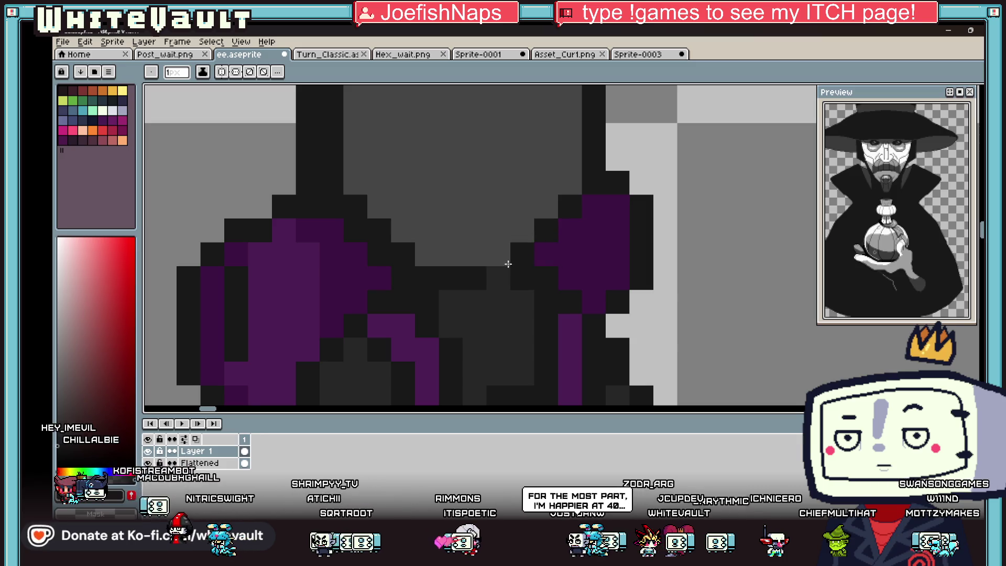
pyautogui.scroll(-3, 430, 255)
pyautogui.scroll(-2, 558, 246)
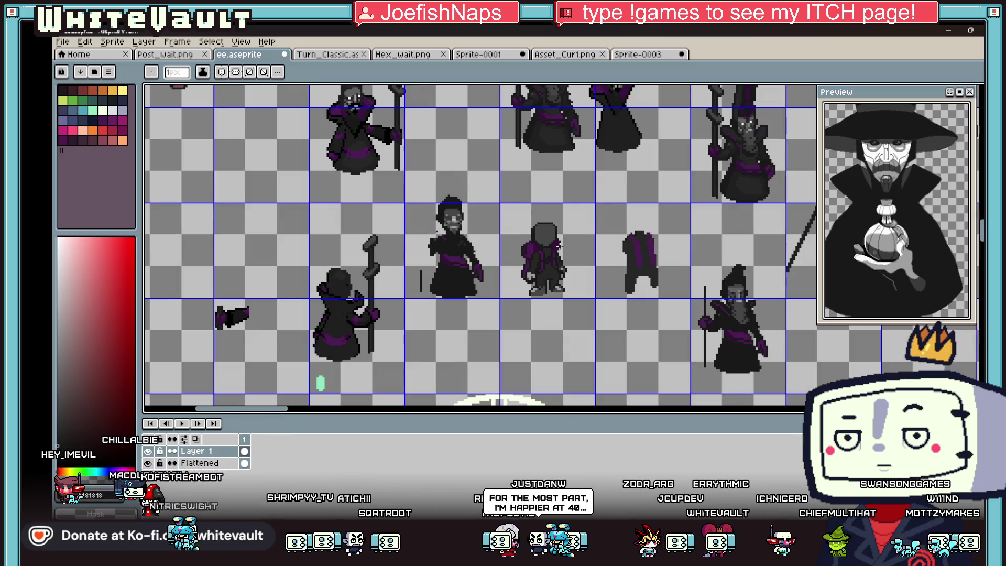
pyautogui.scroll(2, 557, 245)
pyautogui.scroll(3, 558, 245)
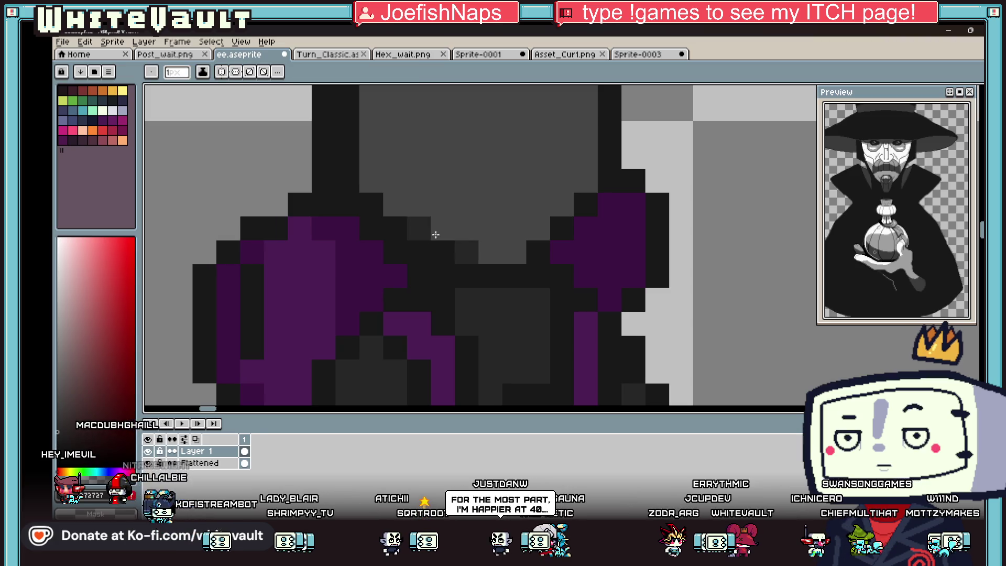
pyautogui.click(392, 198)
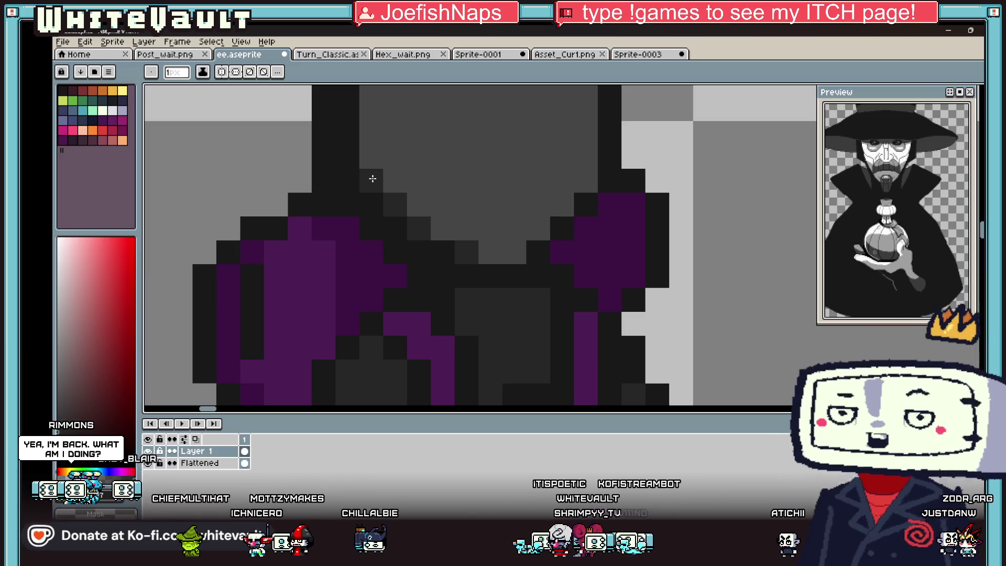
pyautogui.scroll(-3, 528, 206)
pyautogui.scroll(-2, 629, 254)
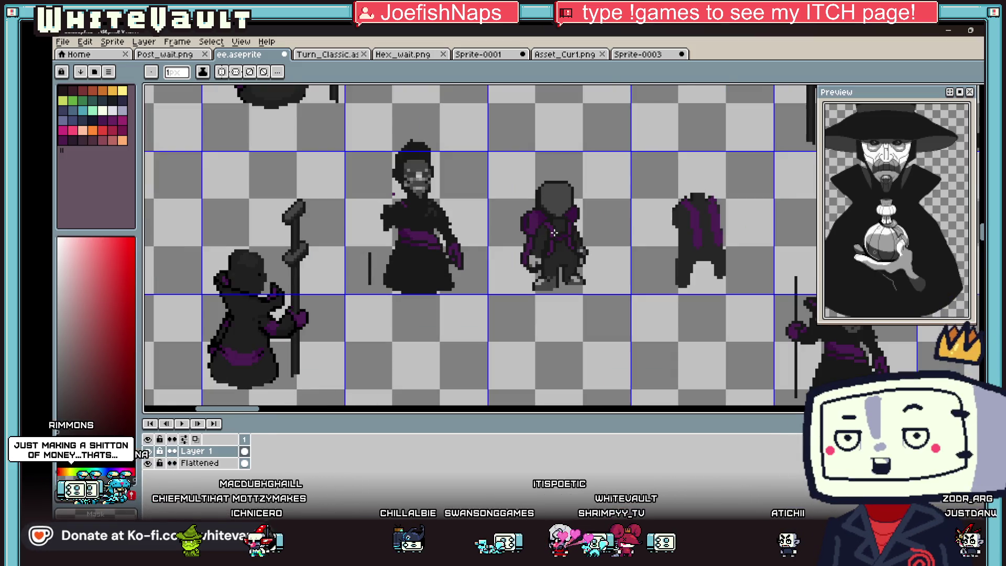
pyautogui.press('i')
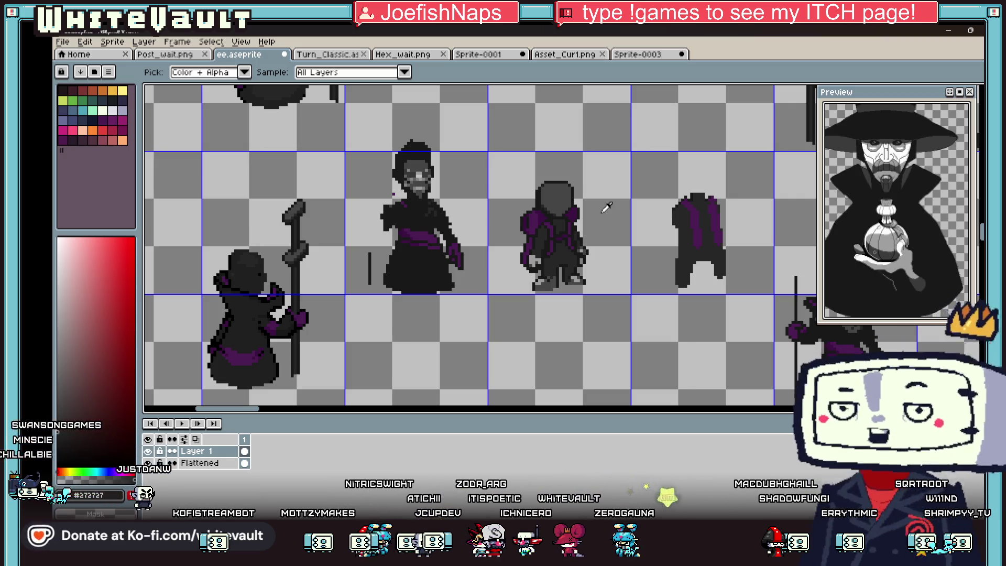
pyautogui.scroll(-1, 574, 200)
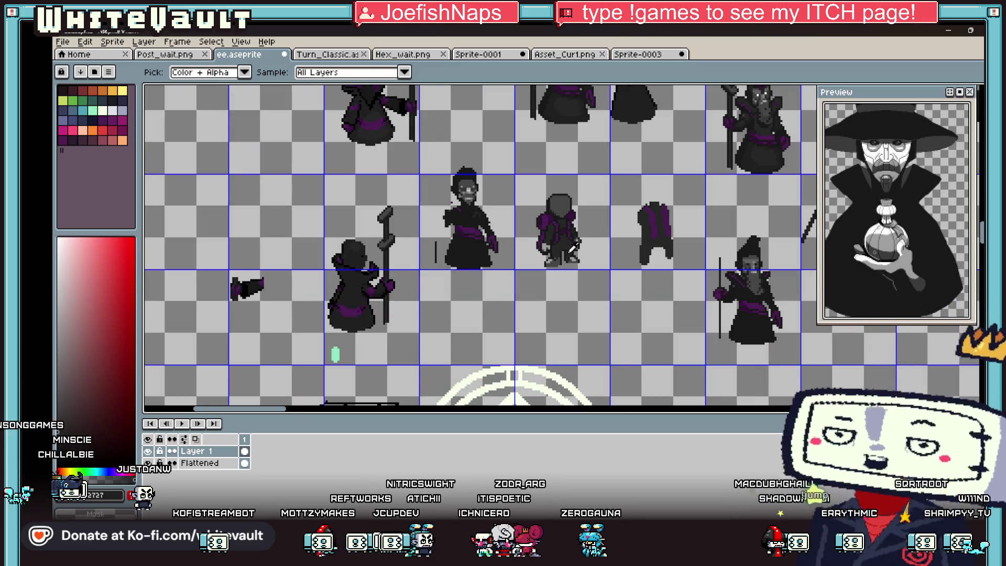
pyautogui.scroll(3, 582, 228)
pyautogui.scroll(1, 598, 244)
# Undo a stray dark pixel below the right foot and switch to rectangular selection
pyautogui.press('b')
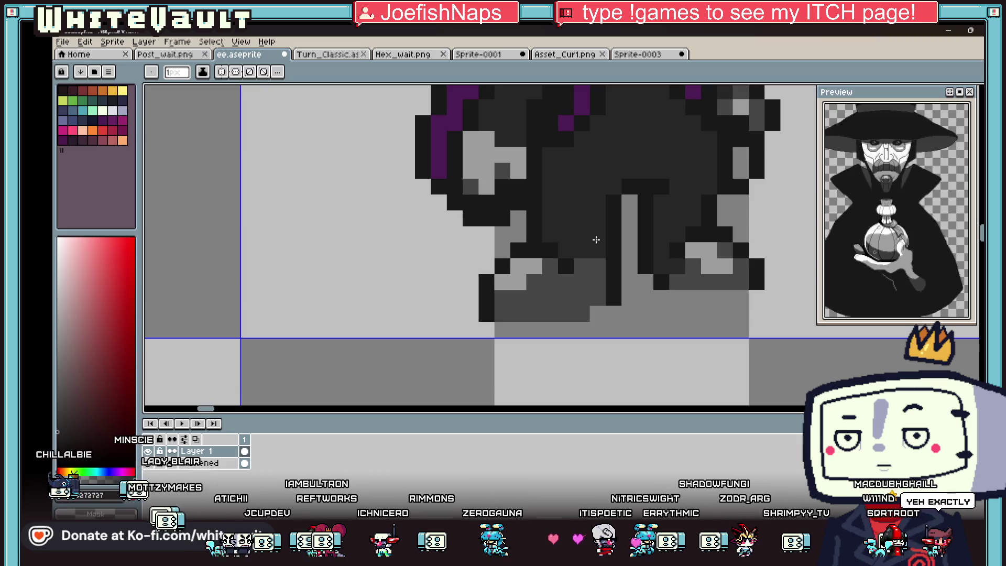
pyautogui.click(629, 266)
pyautogui.hotkey('ctrl', 'z')
pyautogui.press('m')
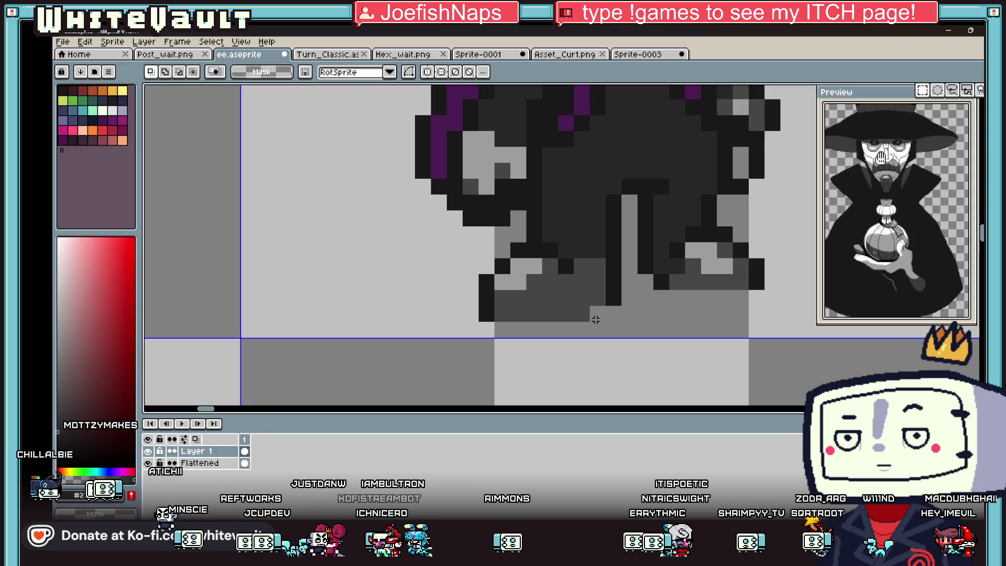
# Select the right leg and foot, drag them left toward the left leg and drop them
pyautogui.moveTo(635, 193); pyautogui.dragTo(799, 324)
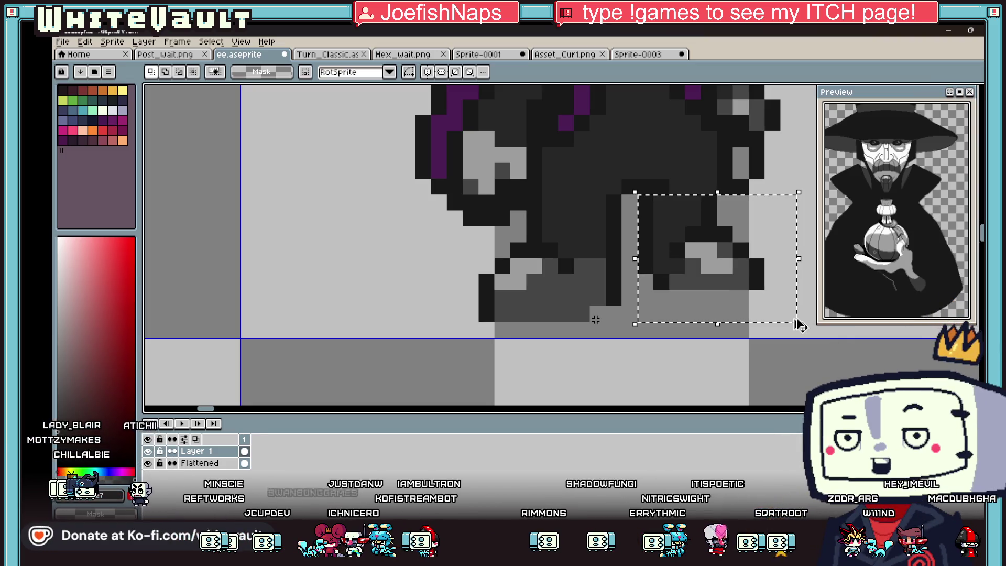
pyautogui.moveTo(623, 225)
pyautogui.mouseDown()
pyautogui.moveTo(428, 356)
pyautogui.moveTo(634, 319)
pyautogui.mouseUp()
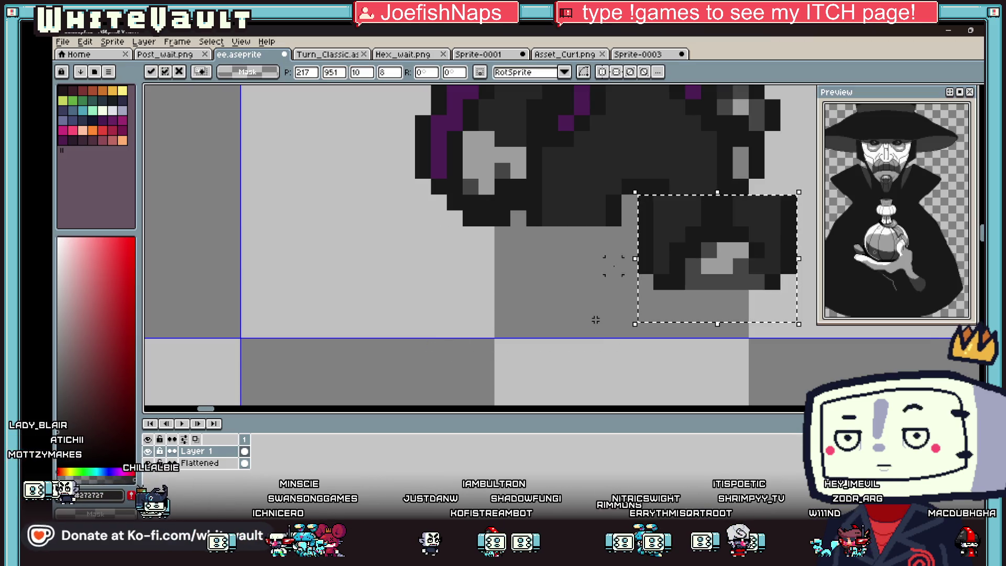
pyautogui.moveTo(702, 260)
pyautogui.mouseDown()
pyautogui.moveTo(575, 270)
pyautogui.moveTo(595, 289)
pyautogui.mouseUp()
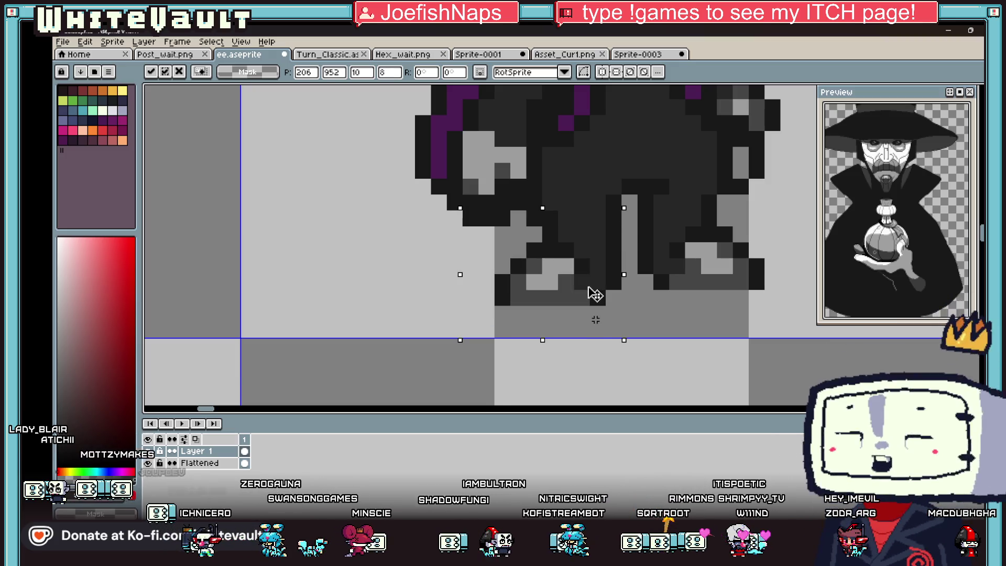
pyautogui.hotkey('ctrl', 'd')
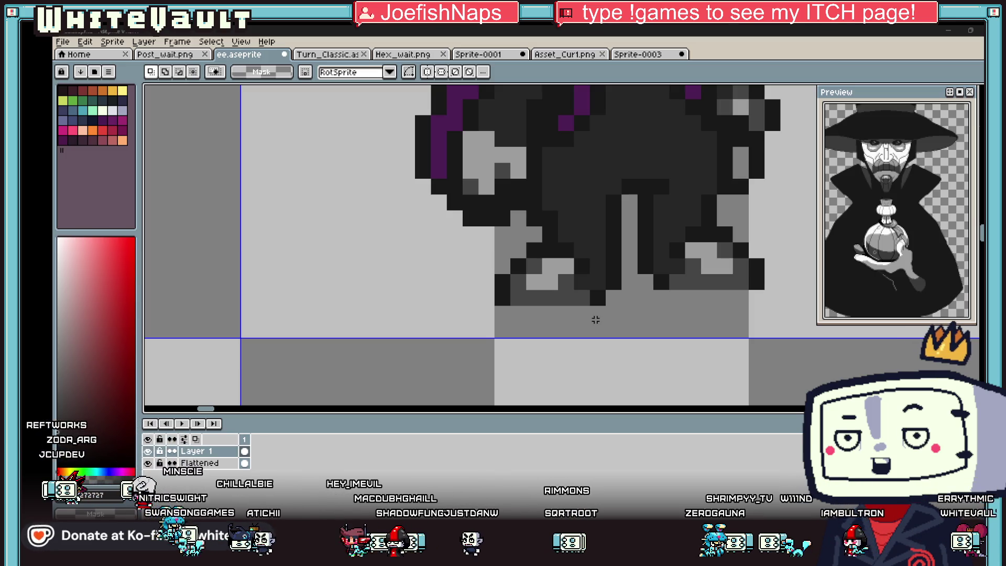
pyautogui.scroll(-2, 579, 205)
pyautogui.scroll(-1, 580, 204)
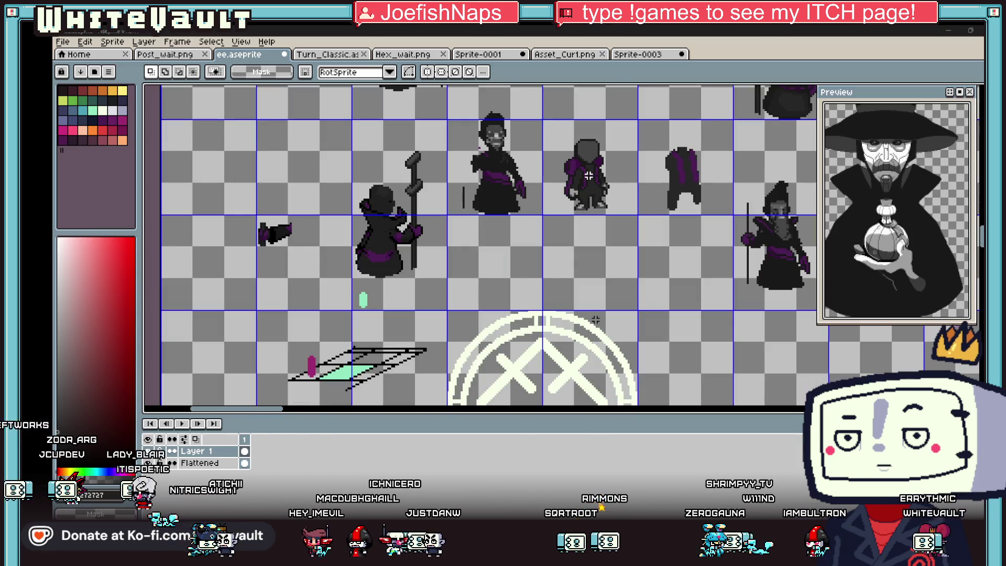
pyautogui.scroll(1, 579, 204)
pyautogui.scroll(1, 579, 205)
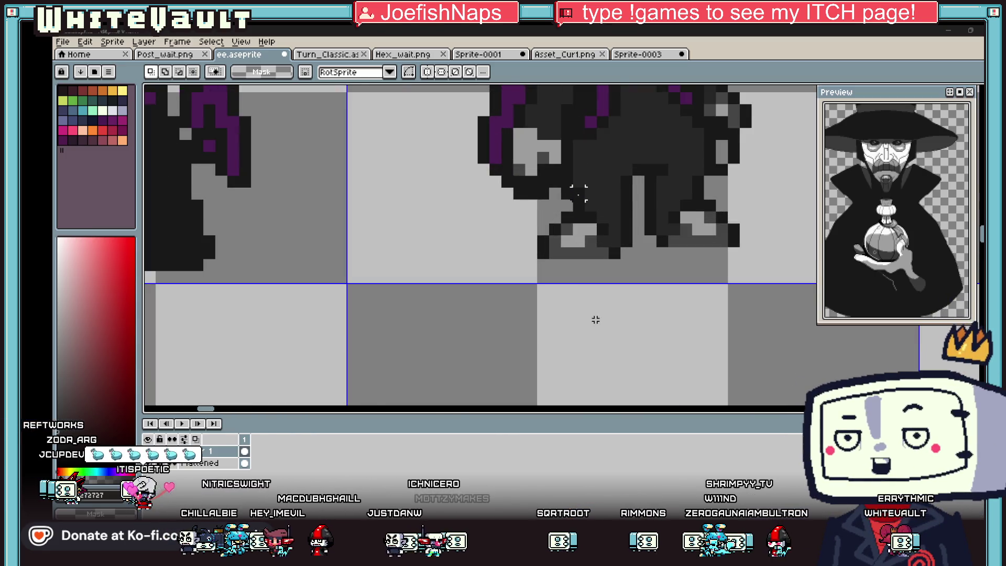
pyautogui.moveTo(579, 188); pyautogui.dragTo(634, 296)
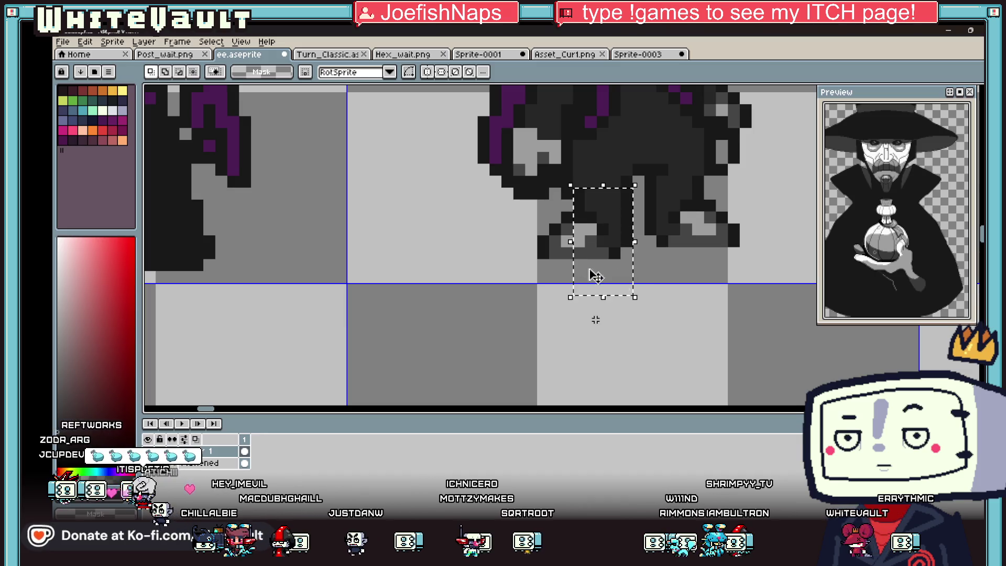
pyautogui.moveTo(525, 213); pyautogui.dragTo(574, 284)
pyautogui.hotkey('ctrl', 'd')
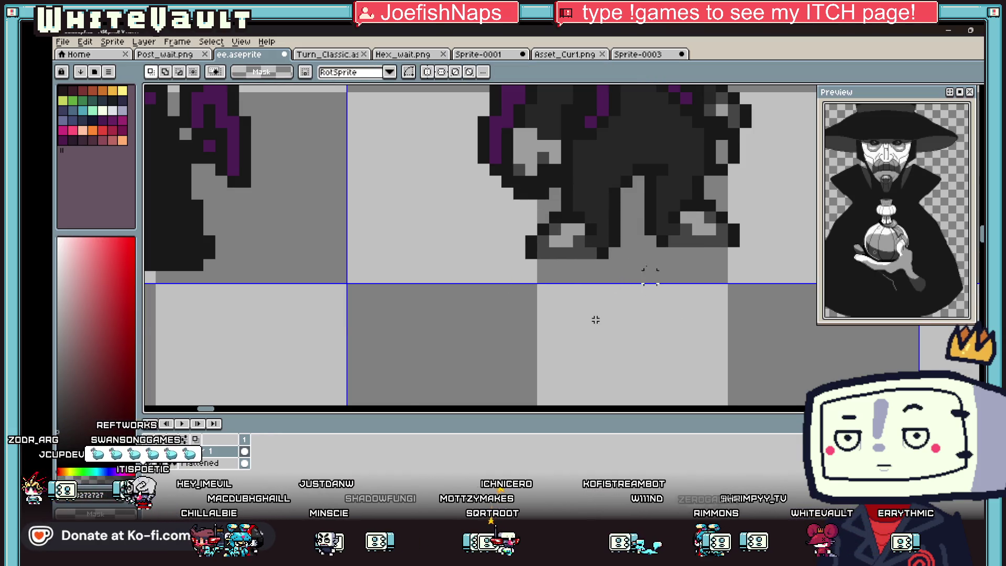
pyautogui.scroll(-3, 637, 268)
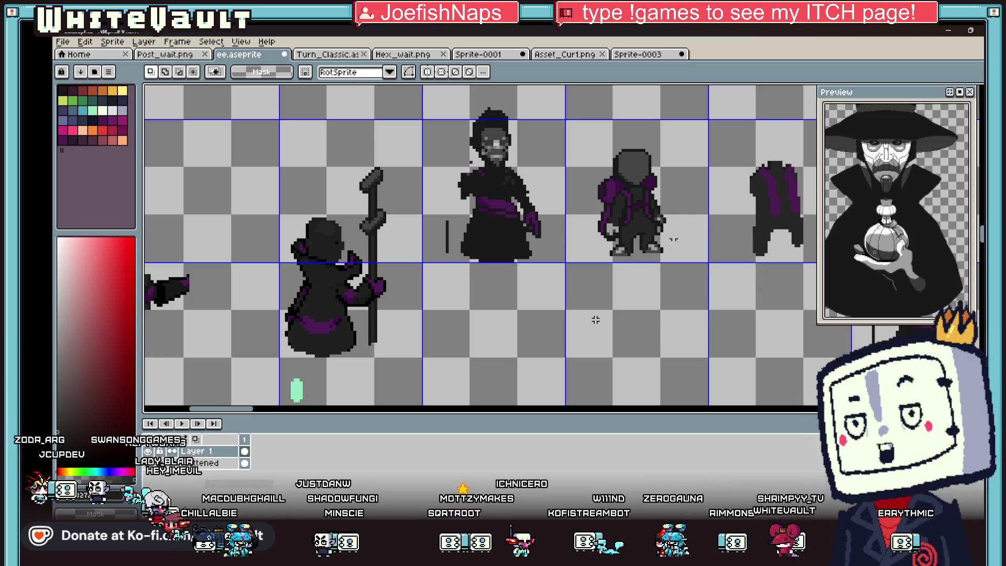
pyautogui.scroll(3, 644, 240)
pyautogui.scroll(2, 628, 243)
pyautogui.press('b')
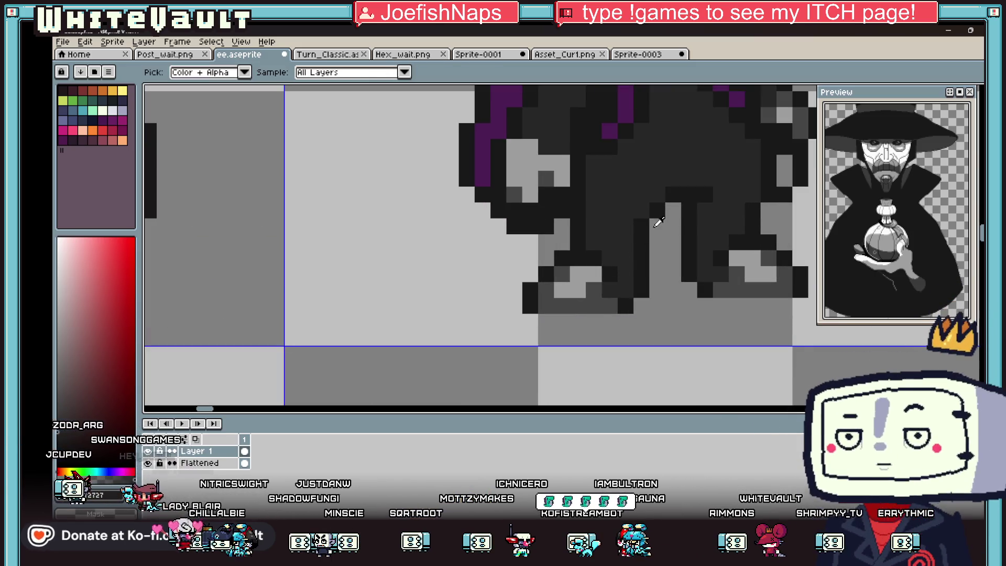
pyautogui.press('i')
pyautogui.scroll(-2, 661, 290)
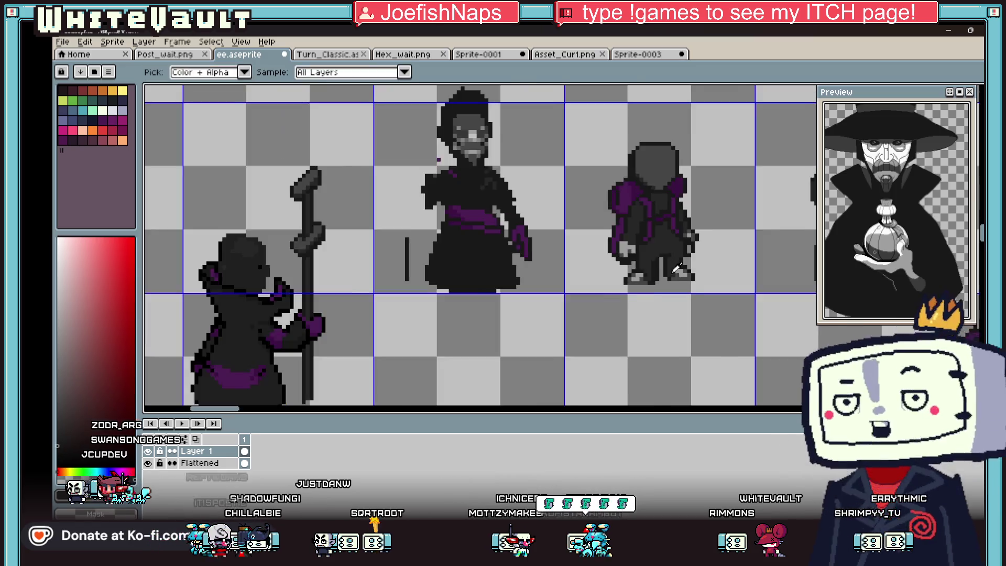
pyautogui.scroll(-1, 662, 290)
pyautogui.scroll(2, 672, 261)
pyautogui.press('b')
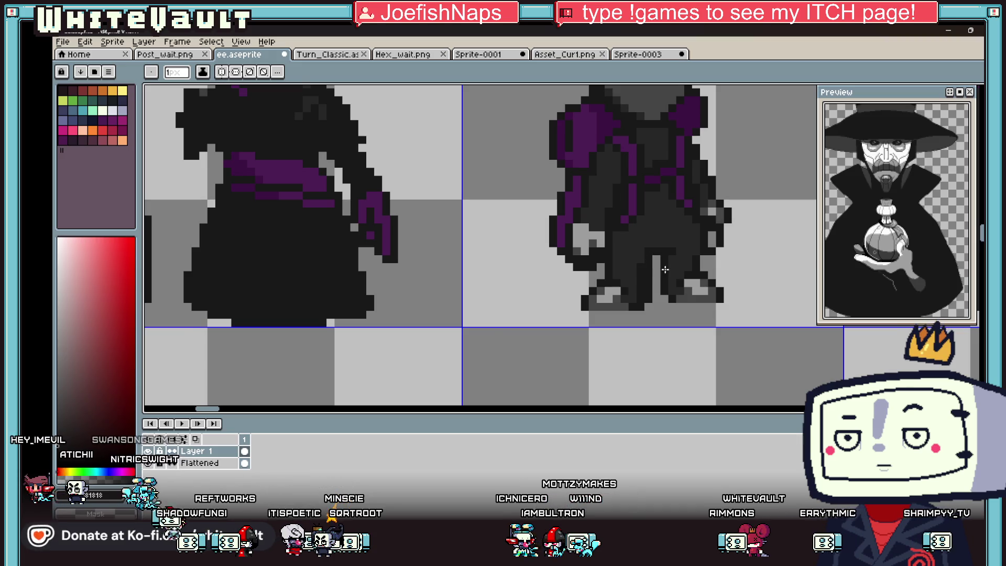
pyautogui.scroll(-3, 665, 269)
pyautogui.scroll(1, 697, 280)
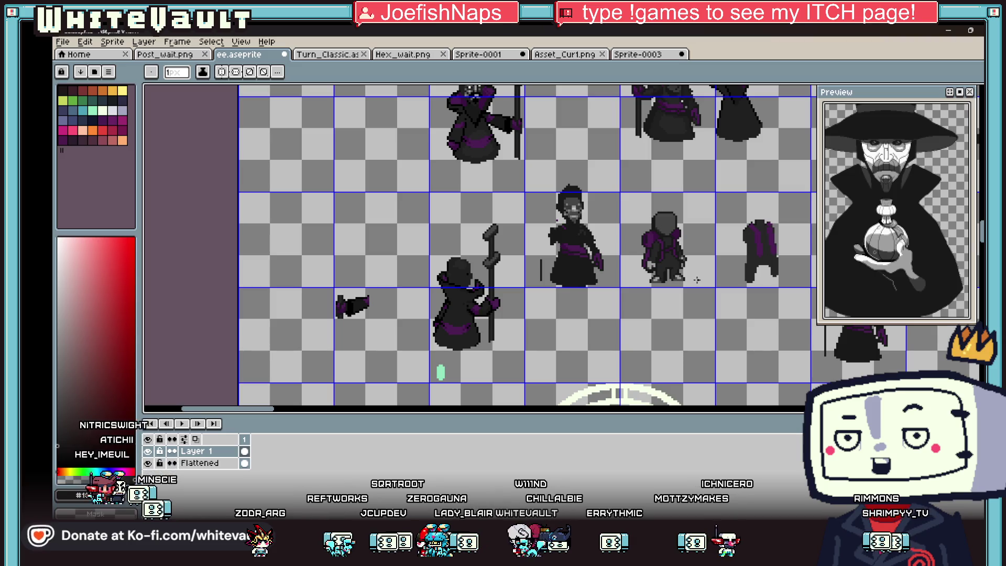
pyautogui.scroll(-2, 697, 279)
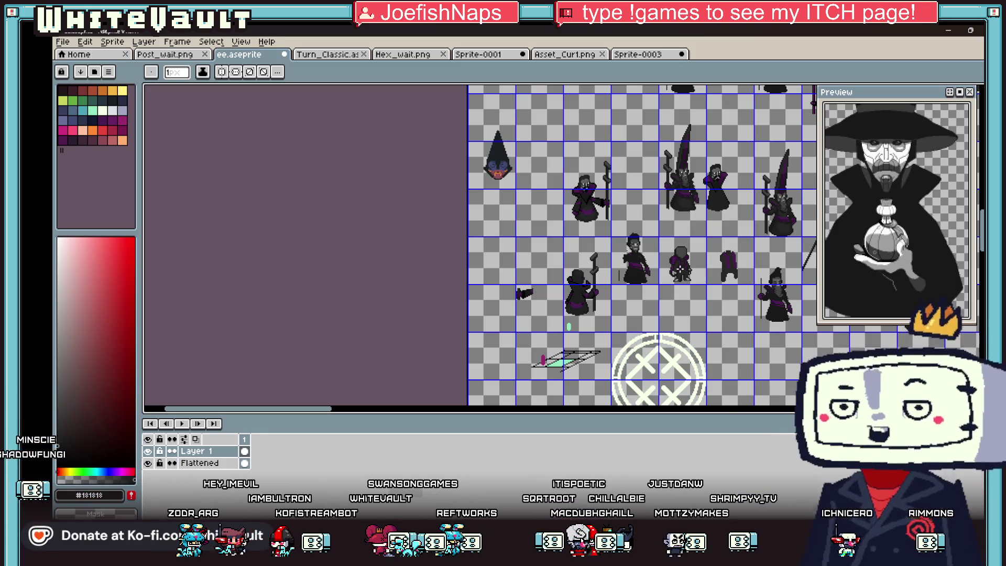
pyautogui.scroll(3, 696, 274)
pyautogui.scroll(2, 681, 270)
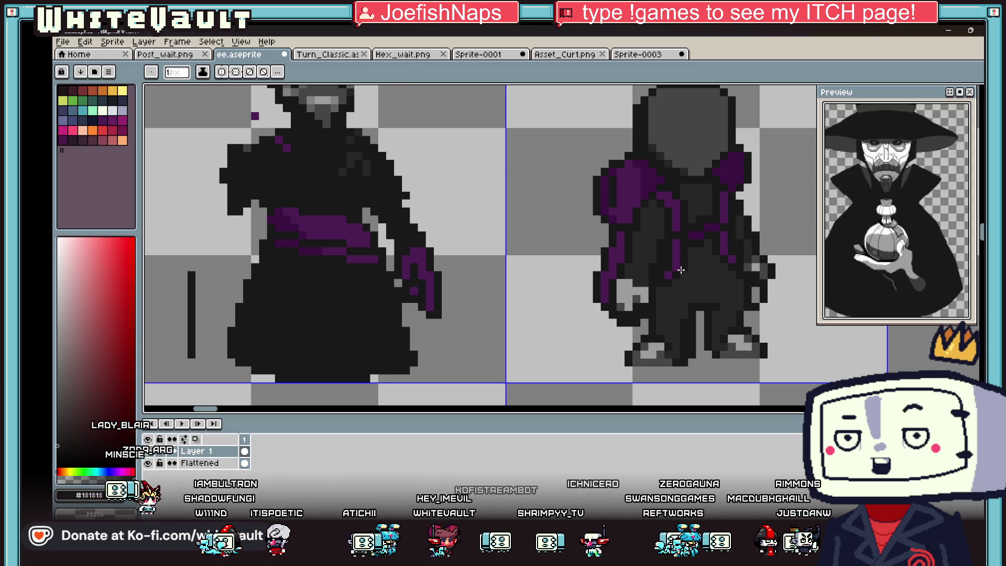
# Sample the dark colour and darken two pixels on the cape edge near the hand
pyautogui.press('alt')
pyautogui.scroll(4, 659, 259)
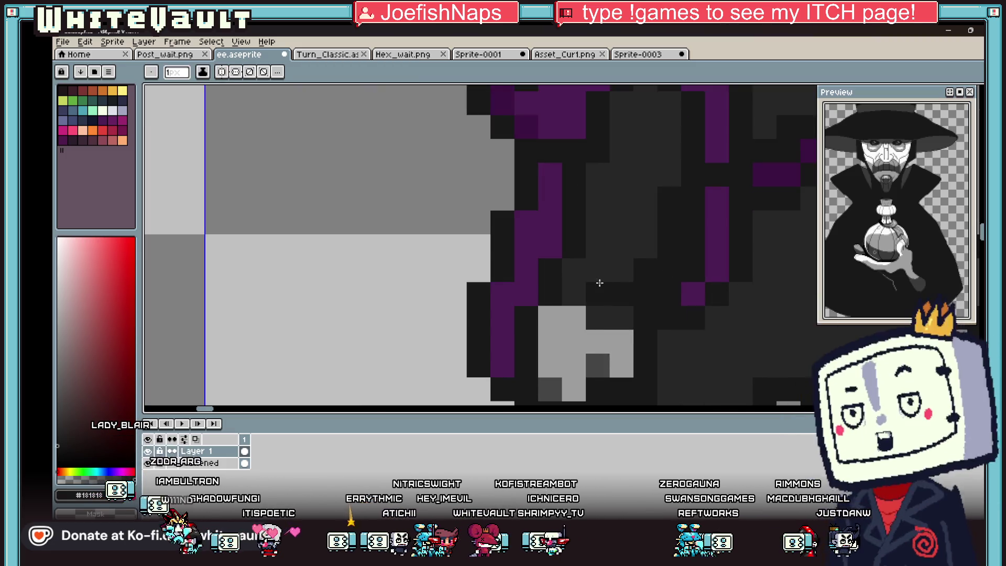
pyautogui.click(575, 267)
pyautogui.click(596, 246)
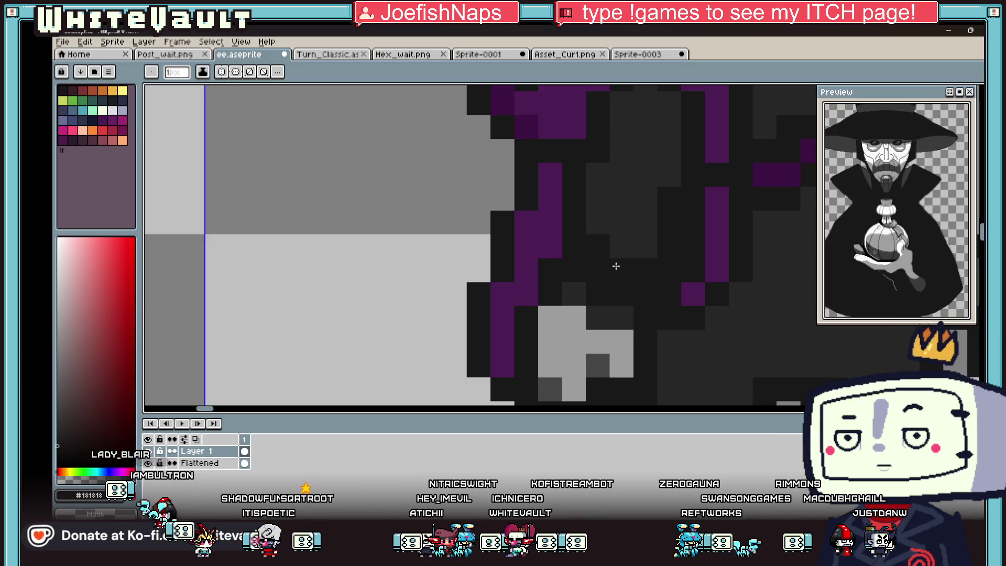
pyautogui.scroll(-4, 616, 266)
pyautogui.scroll(2, 628, 289)
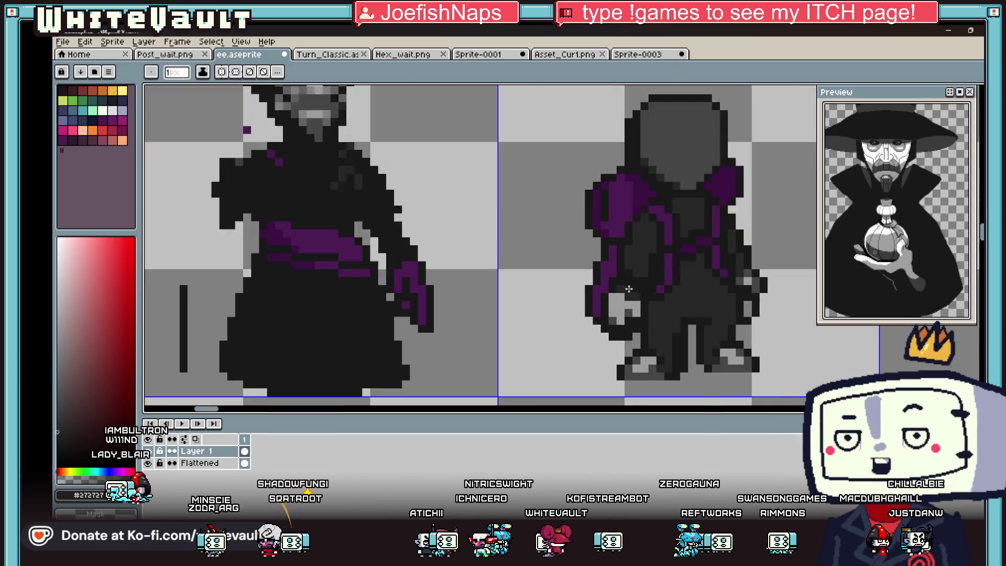
pyautogui.scroll(2, 629, 290)
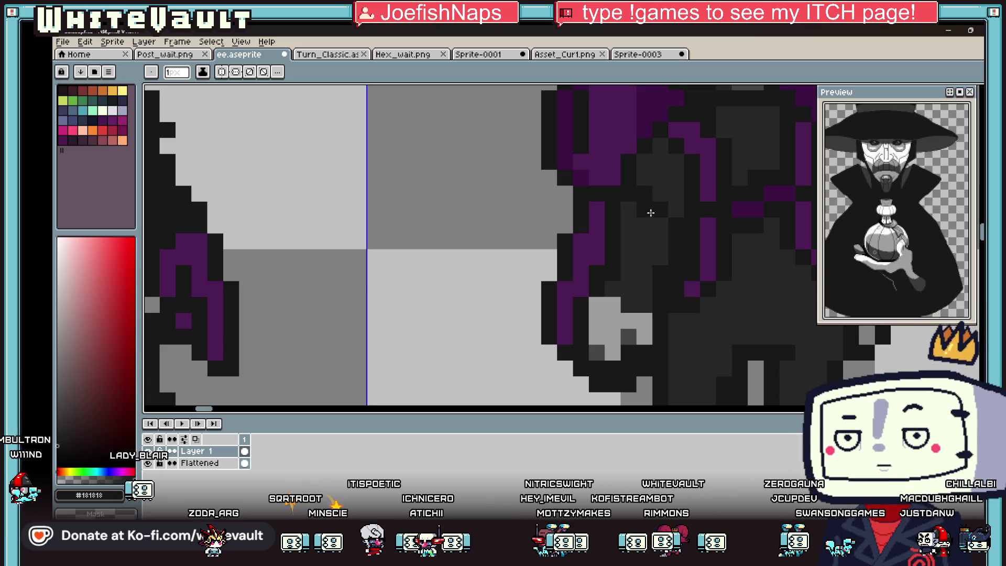
pyautogui.scroll(-3, 658, 241)
pyautogui.scroll(-3, 658, 241)
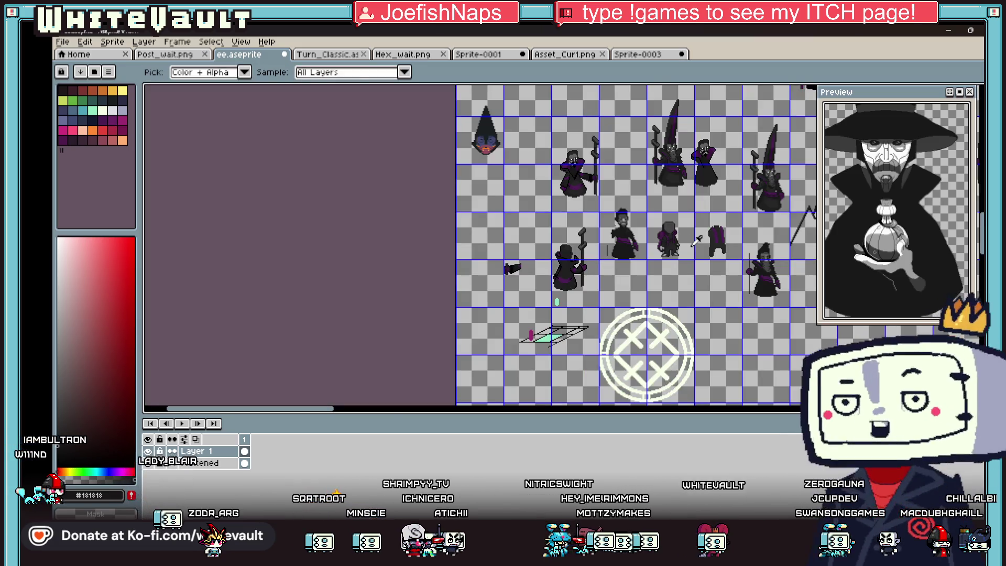
pyautogui.scroll(5, 667, 234)
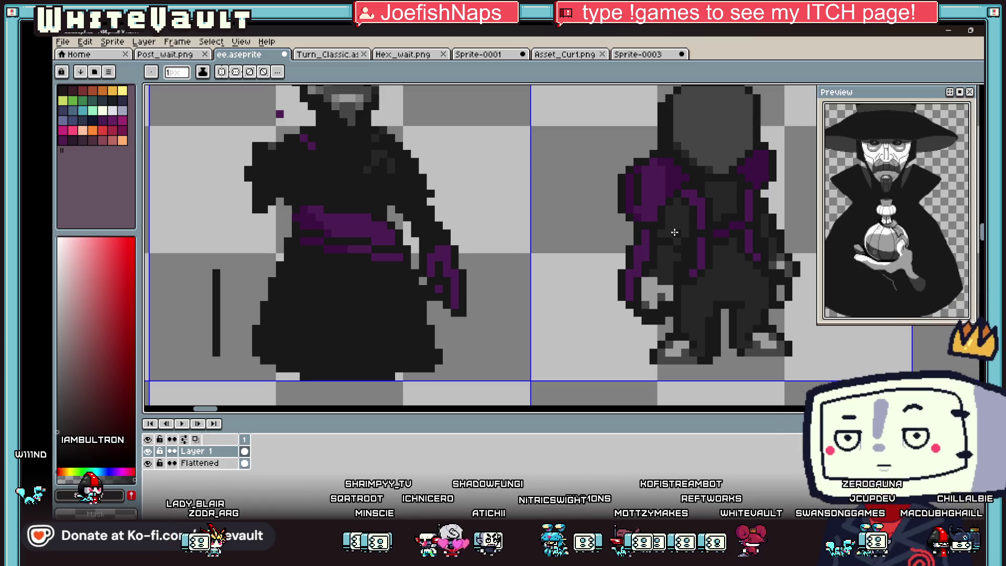
pyautogui.scroll(-3, 678, 235)
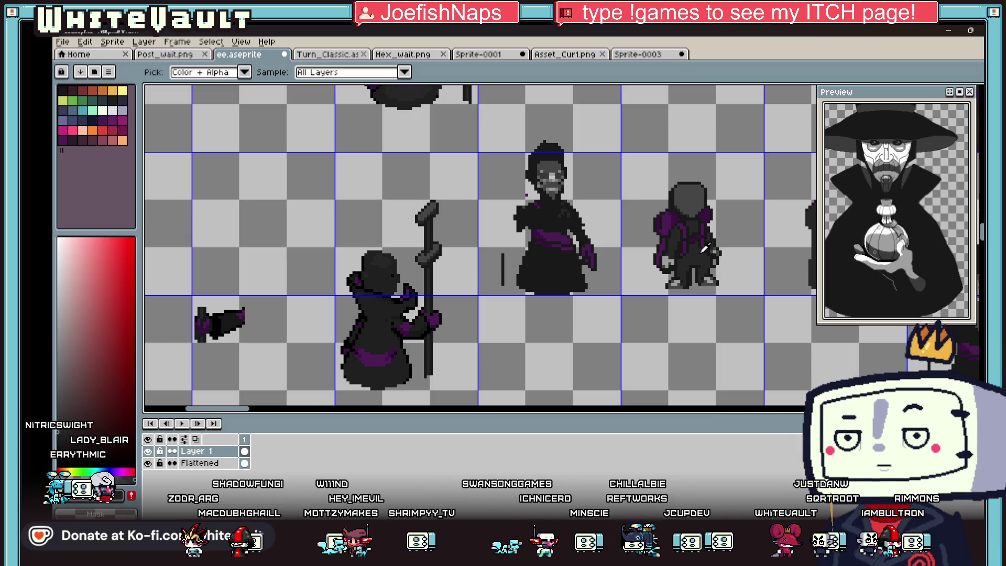
pyautogui.scroll(-1, 646, 193)
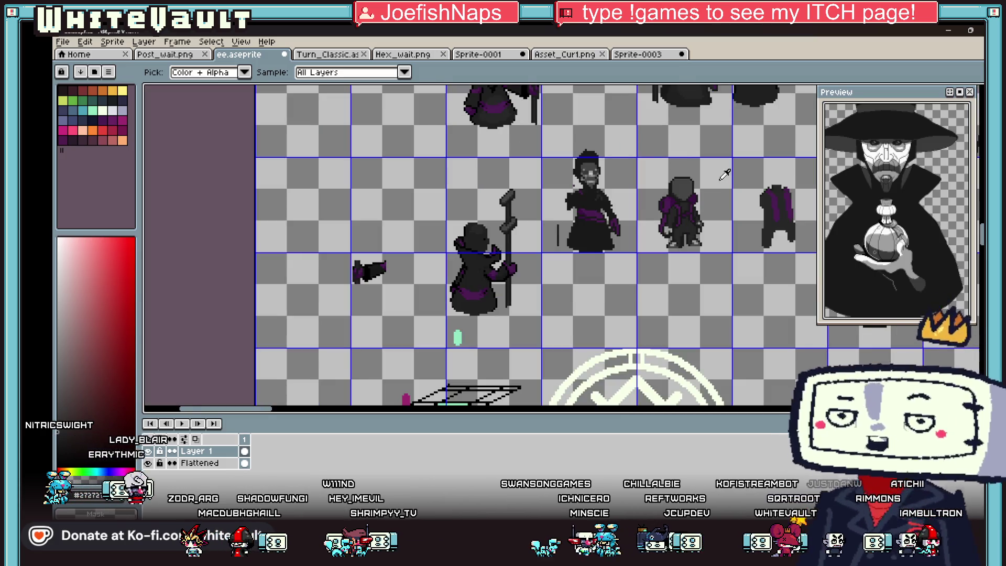
pyautogui.scroll(3, 645, 204)
pyautogui.scroll(2, 643, 220)
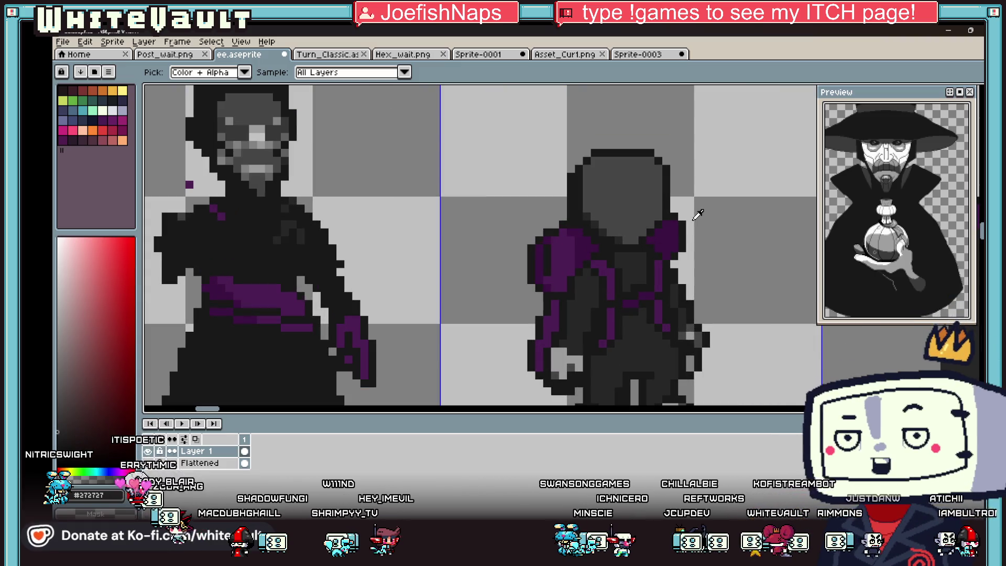
pyautogui.scroll(2, 670, 215)
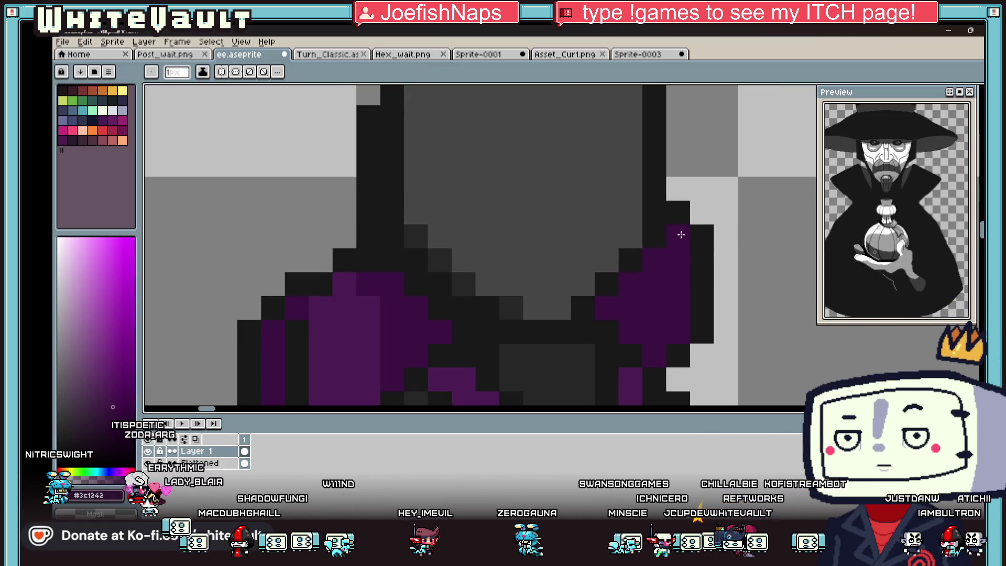
pyautogui.scroll(-3, 349, 280)
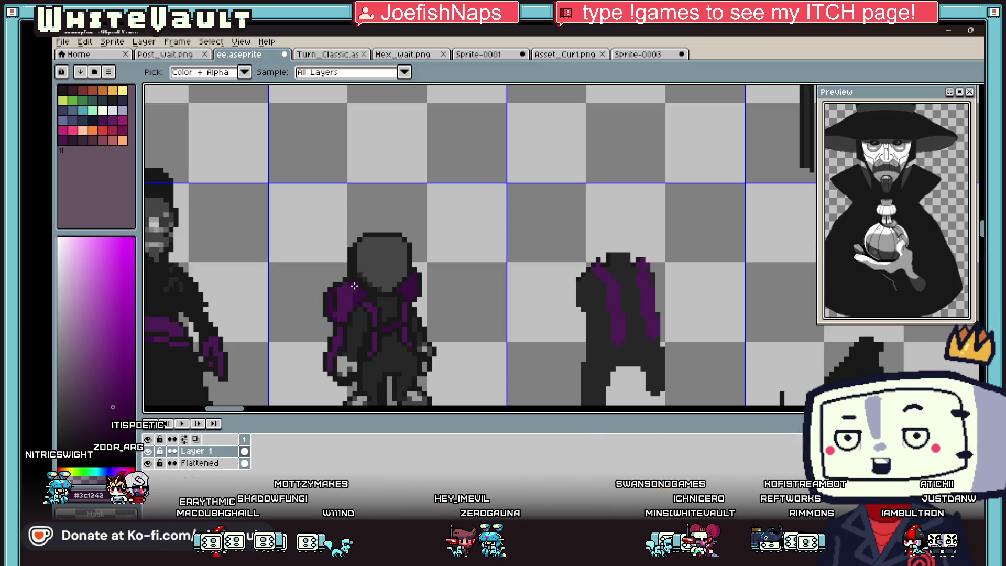
# Recolour the left shoulder's black outline purple with a pencil stroke
pyautogui.press('m')
pyautogui.scroll(2, 343, 280)
pyautogui.moveTo(344, 281); pyautogui.dragTo(297, 296)
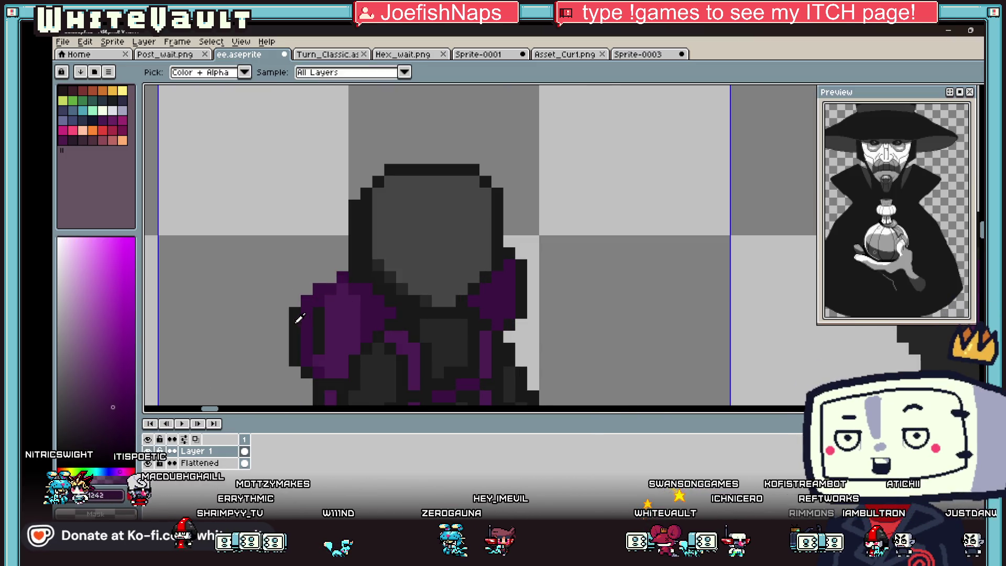
pyautogui.press('i')
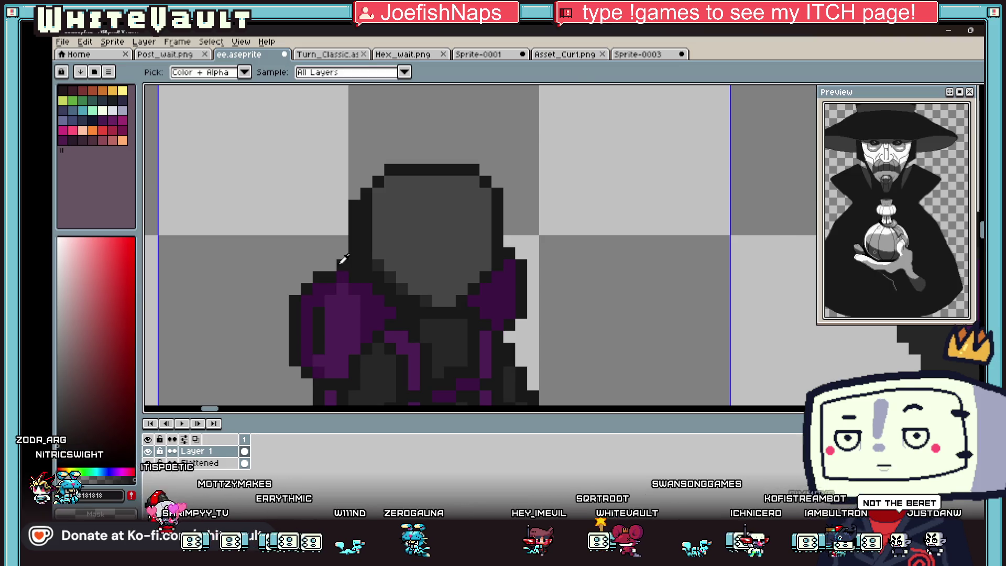
pyautogui.scroll(-3, 361, 267)
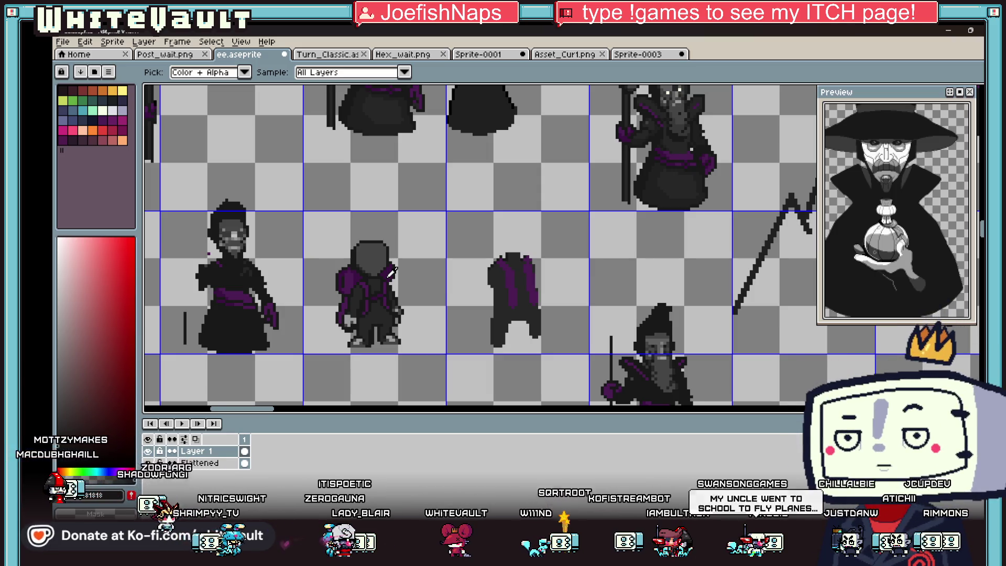
pyautogui.scroll(-3, 306, 291)
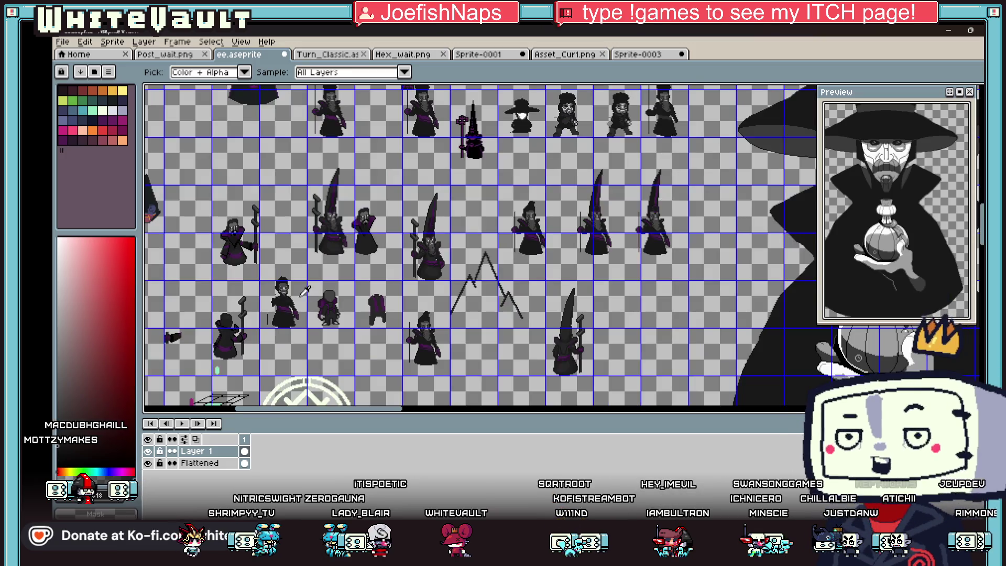
pyautogui.scroll(1, 306, 292)
pyautogui.scroll(1, 409, 307)
pyautogui.scroll(1, 469, 317)
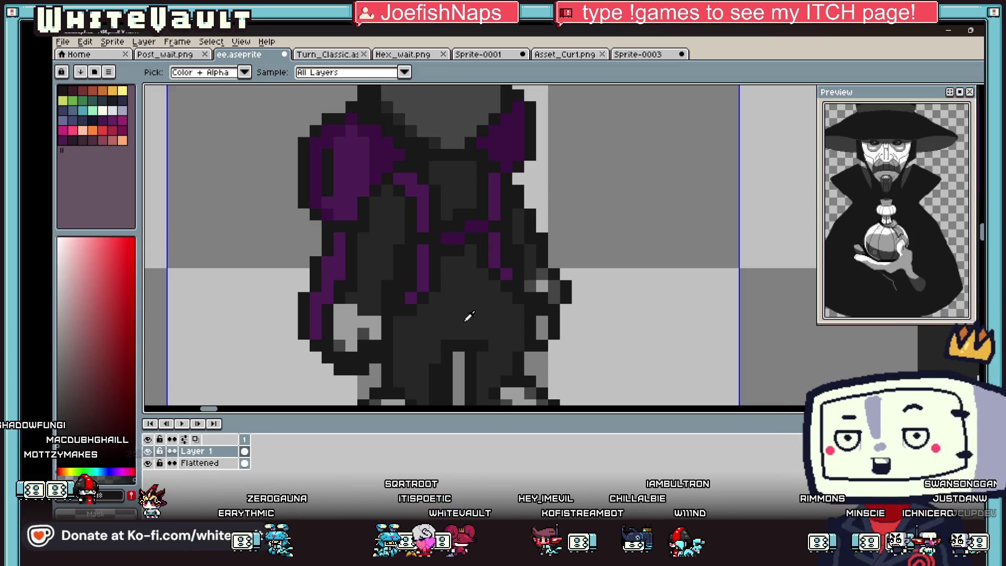
pyautogui.scroll(-4, 482, 289)
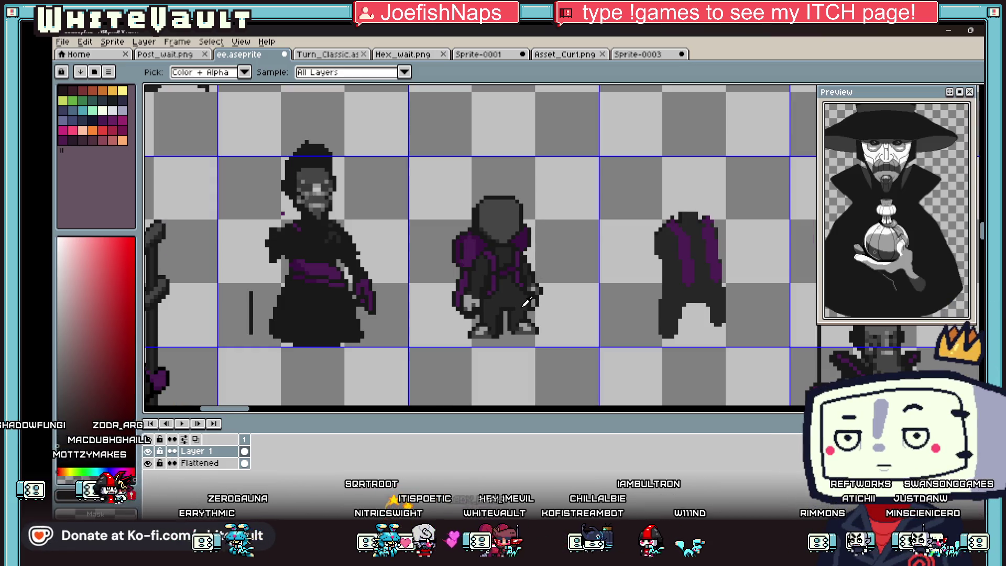
pyautogui.scroll(2, 497, 250)
pyautogui.scroll(2, 478, 229)
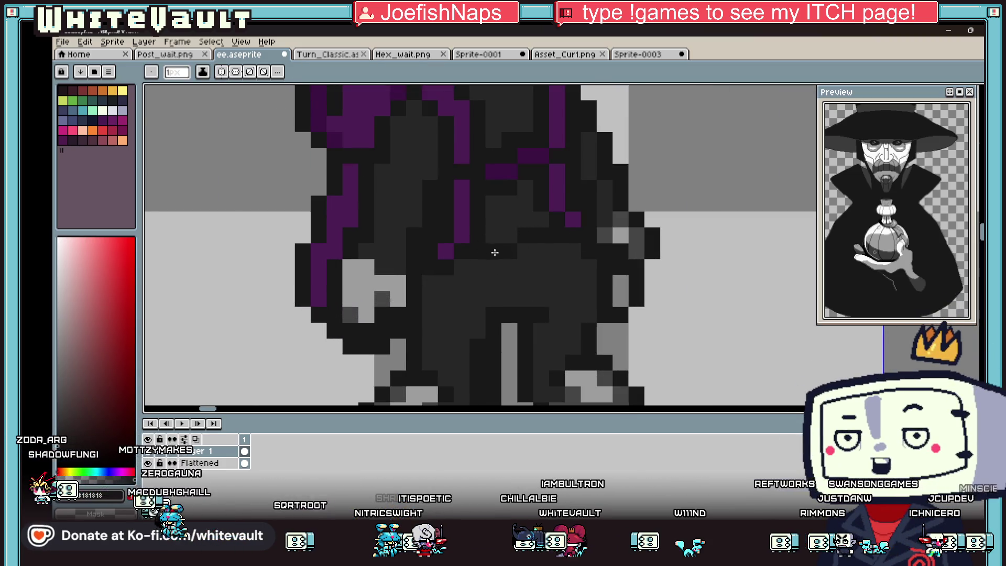
pyautogui.scroll(-4, 509, 255)
pyautogui.scroll(2, 529, 272)
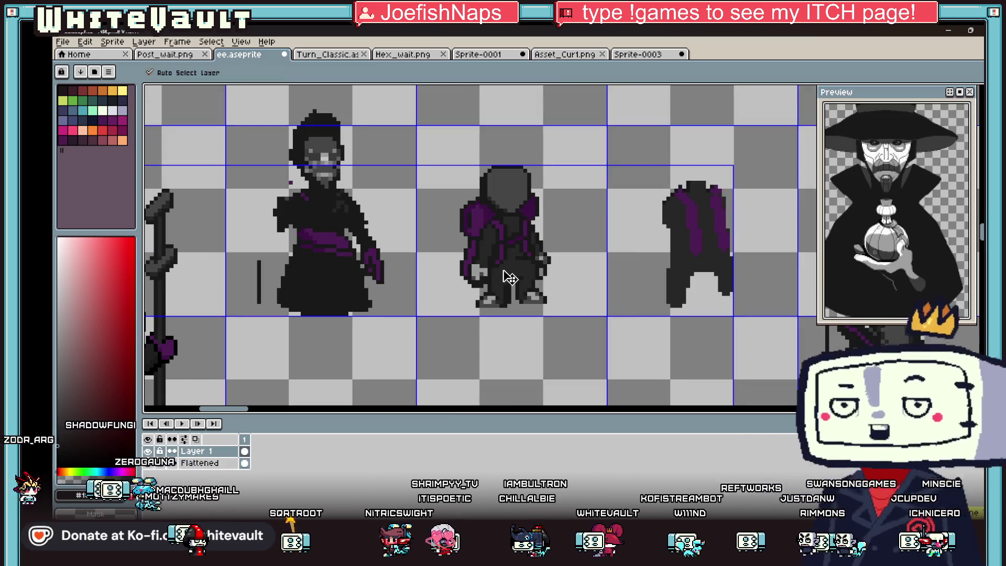
pyautogui.scroll(2, 509, 205)
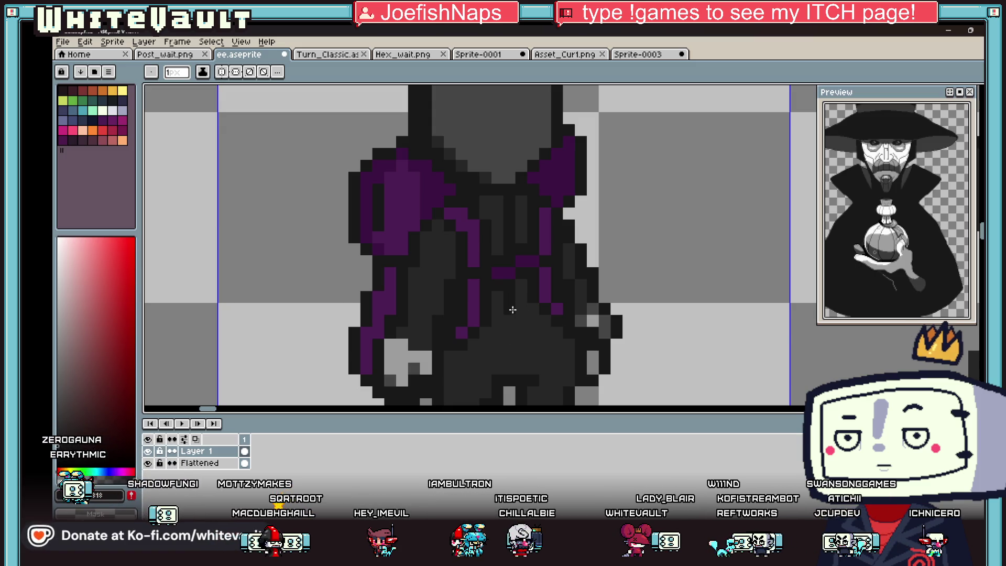
pyautogui.scroll(-2, 522, 365)
pyautogui.scroll(-1, 554, 337)
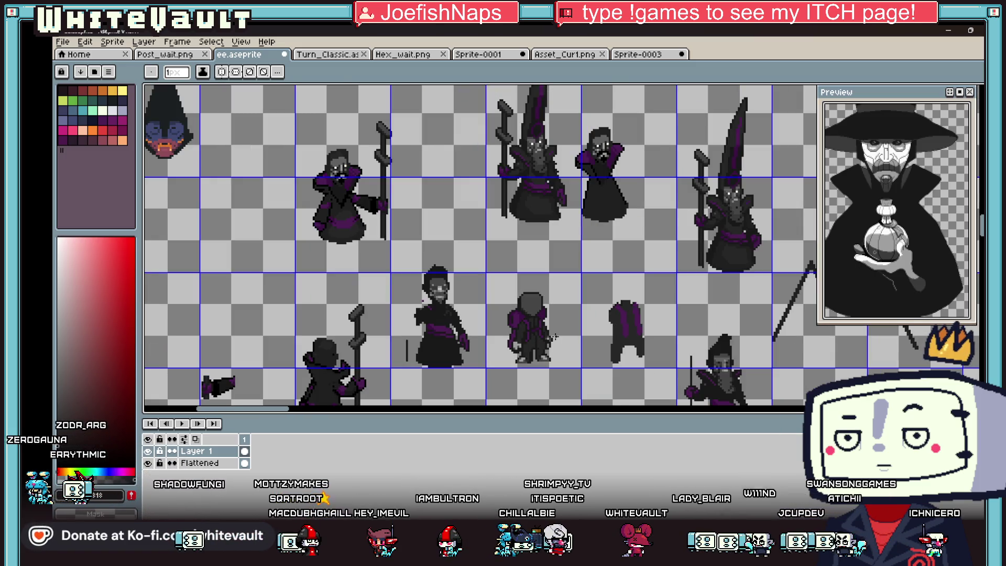
pyautogui.scroll(2, 554, 336)
pyautogui.scroll(2, 553, 318)
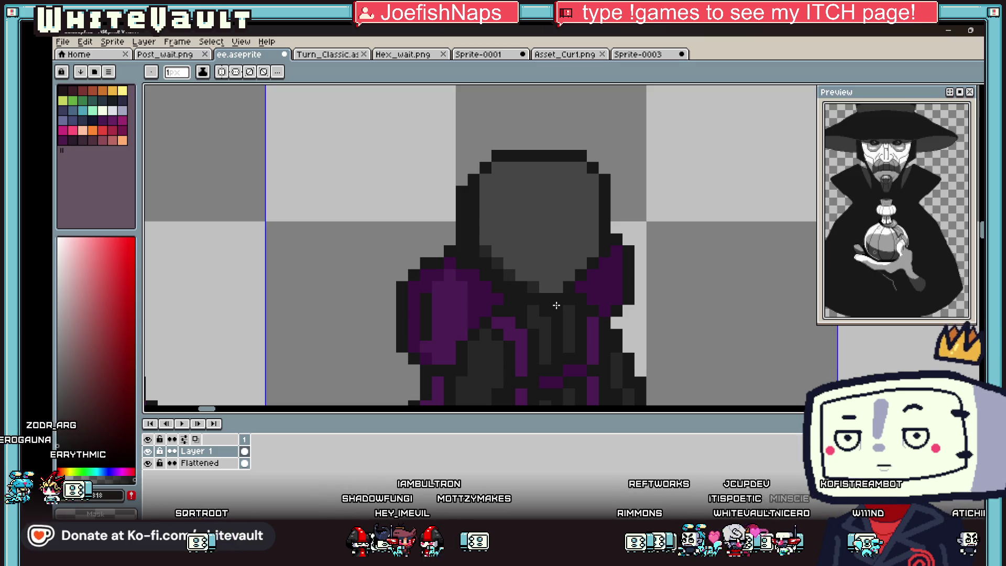
pyautogui.scroll(-3, 562, 311)
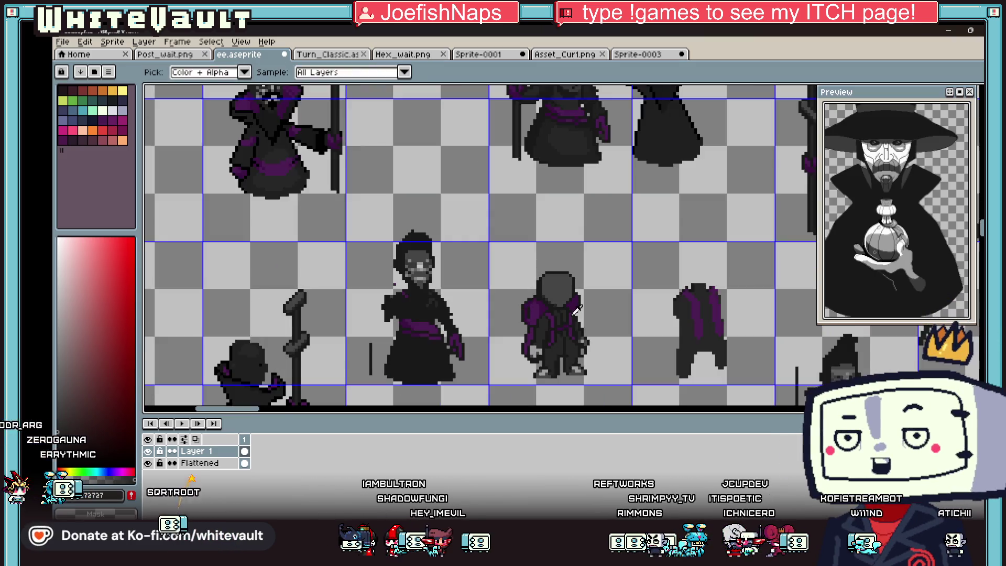
pyautogui.scroll(-1, 562, 312)
pyautogui.scroll(3, 574, 298)
pyautogui.scroll(2, 584, 287)
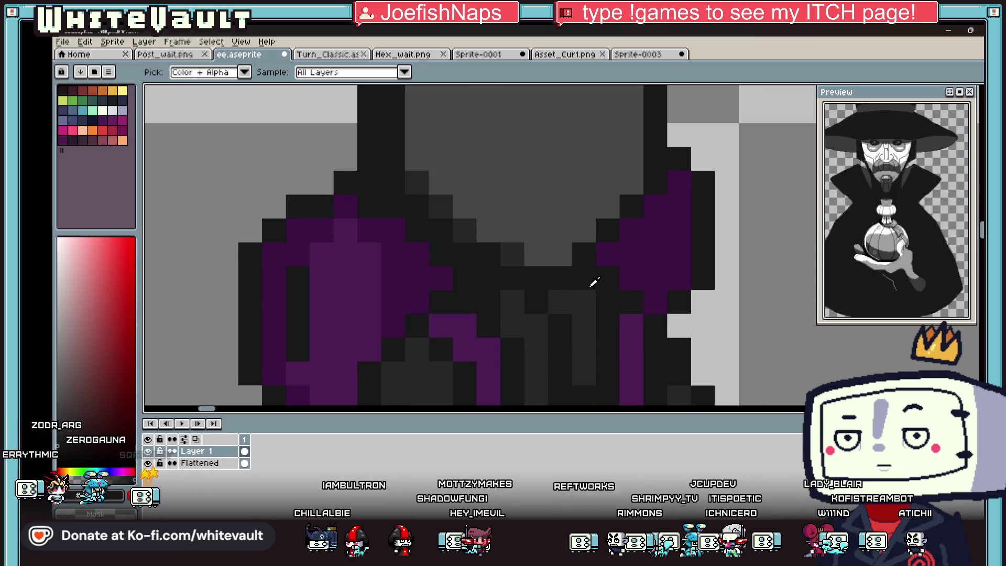
pyautogui.scroll(-3, 585, 291)
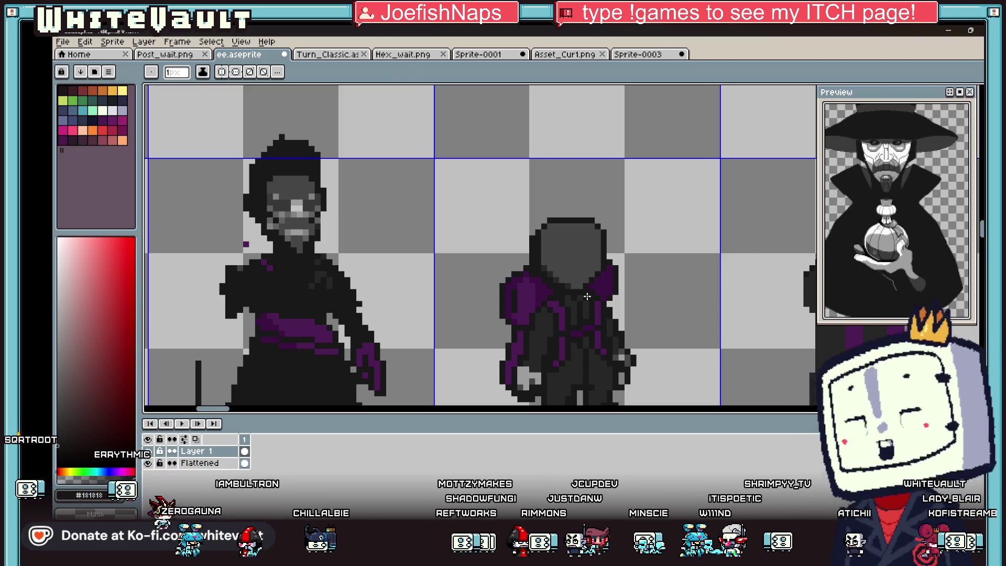
# Sample greys and add light-grey highlight pixels to the sprite's left hand
pyautogui.press('alt')
pyautogui.scroll(-2, 586, 296)
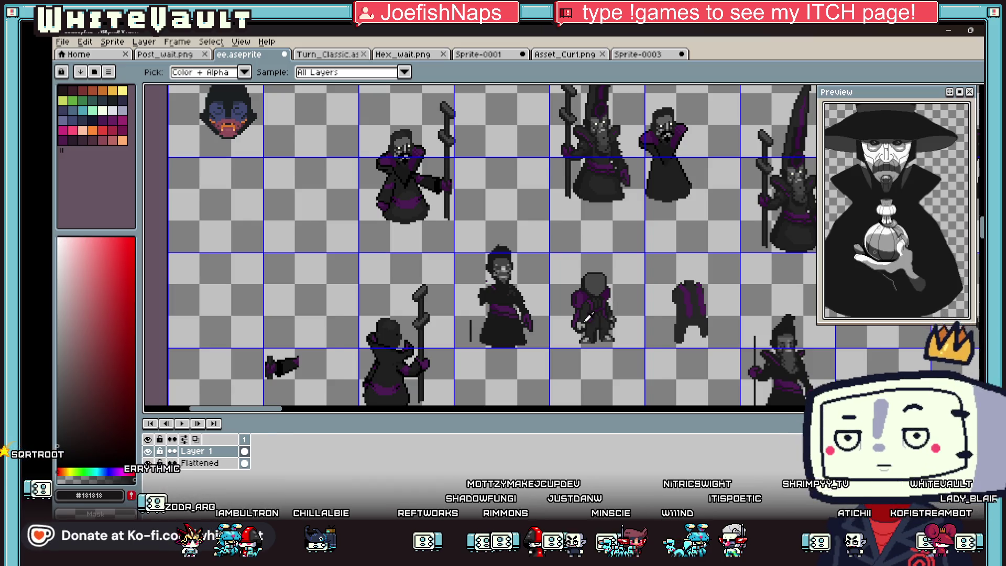
pyautogui.scroll(1, 606, 330)
pyautogui.scroll(1, 590, 314)
pyautogui.scroll(1, 575, 299)
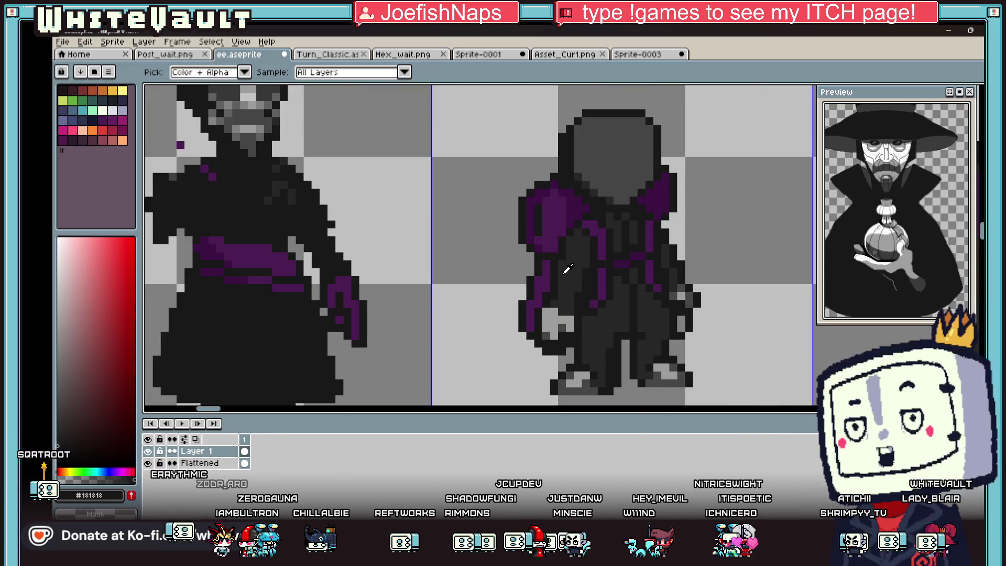
pyautogui.scroll(2, 572, 298)
pyautogui.scroll(-2, 570, 297)
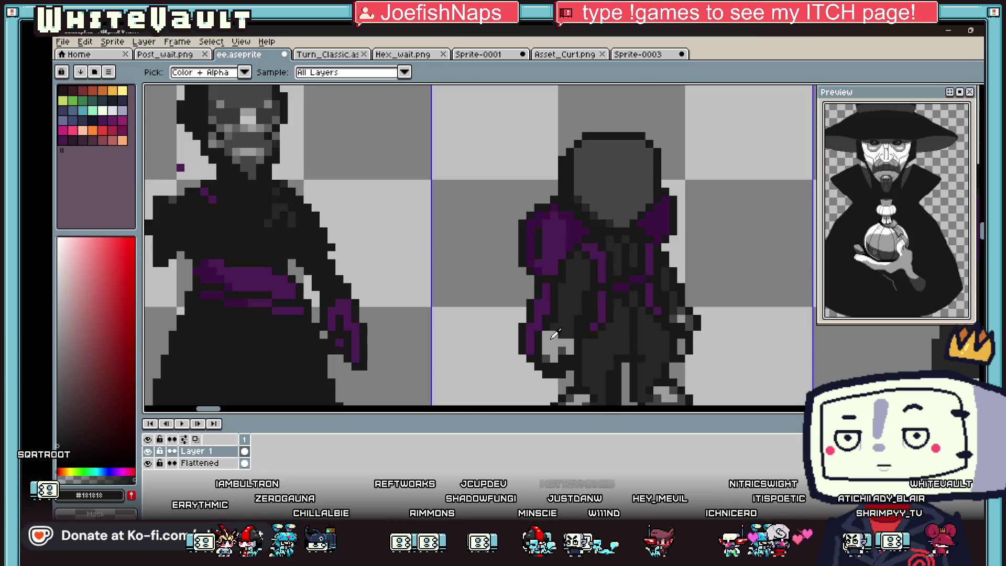
pyautogui.click(561, 293)
pyautogui.scroll(1, 557, 298)
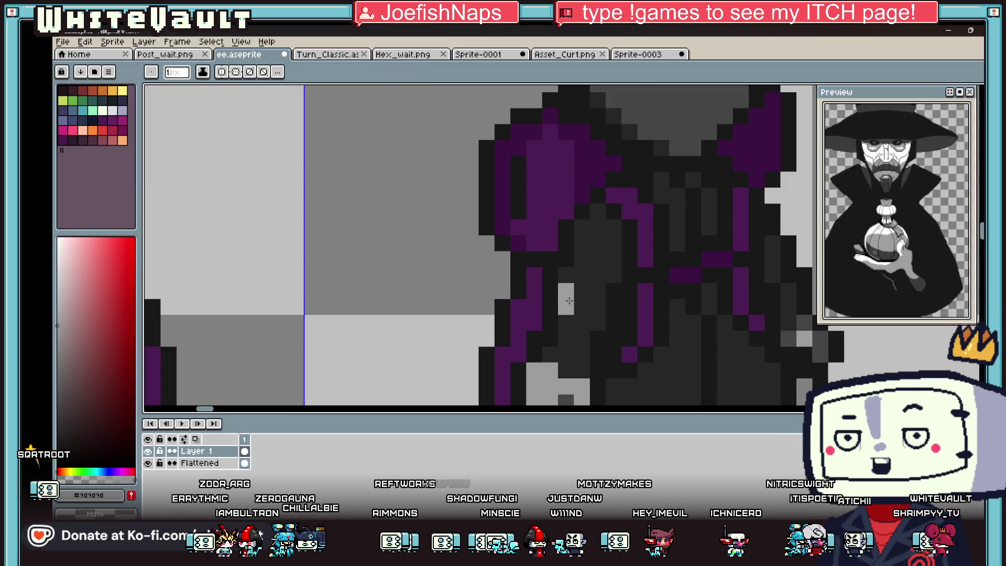
pyautogui.scroll(-2, 605, 311)
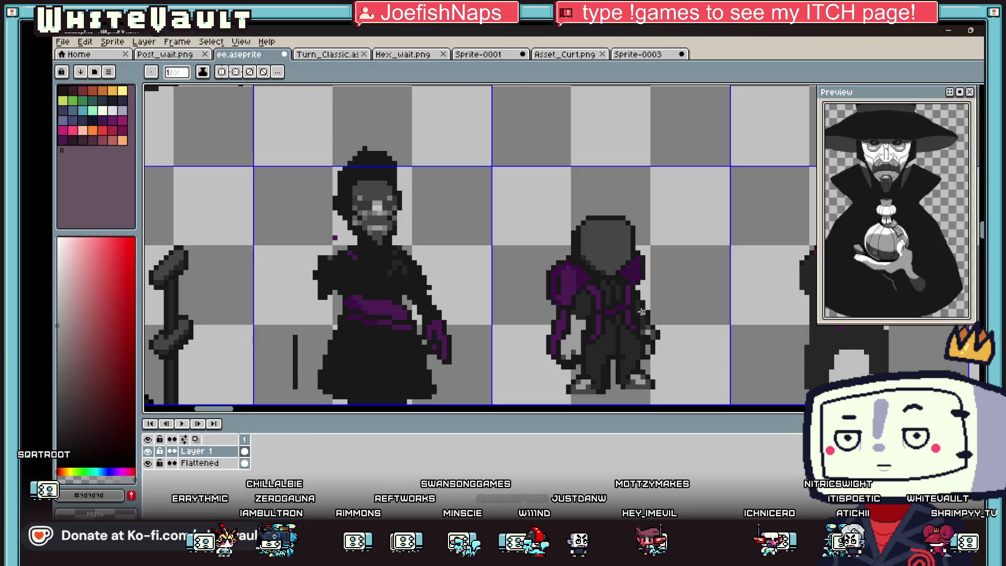
pyautogui.scroll(1, 629, 312)
pyautogui.click(632, 312)
pyautogui.keyDown('alt'); pyautogui.click(633, 315); pyautogui.keyUp('alt')
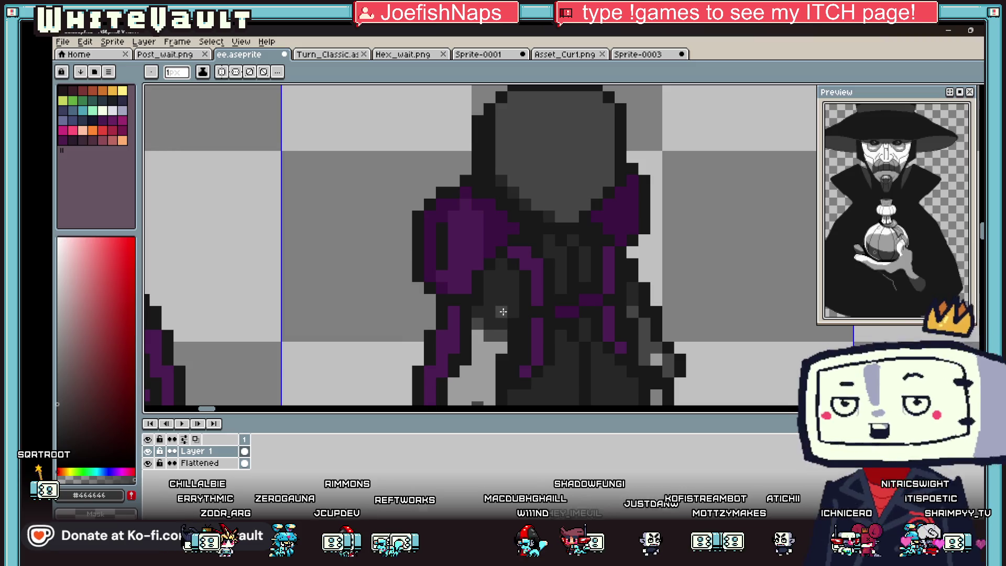
pyautogui.scroll(-1, 511, 335)
pyautogui.scroll(-1, 555, 320)
pyautogui.scroll(2, 553, 319)
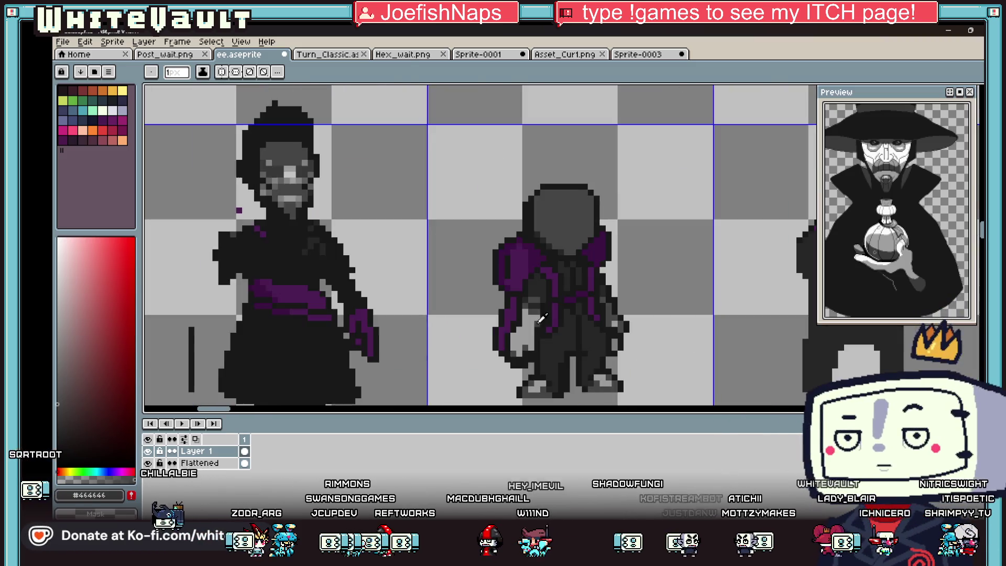
pyautogui.scroll(2, 553, 319)
pyautogui.keyDown('alt'); pyautogui.click(555, 317); pyautogui.keyUp('alt')
pyautogui.scroll(-2, 556, 315)
pyautogui.scroll(-1, 556, 315)
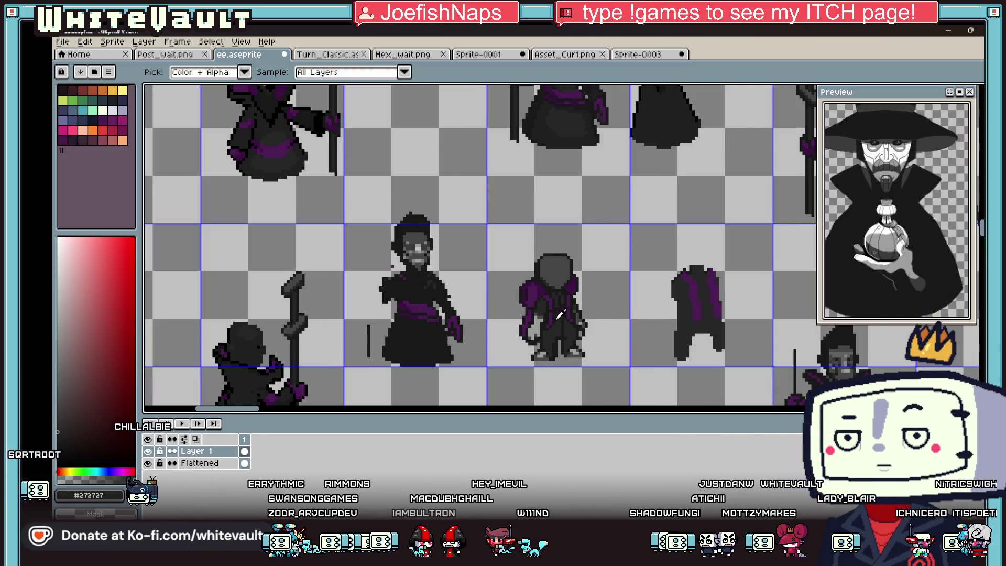
pyautogui.scroll(-1, 602, 324)
pyautogui.scroll(2, 551, 314)
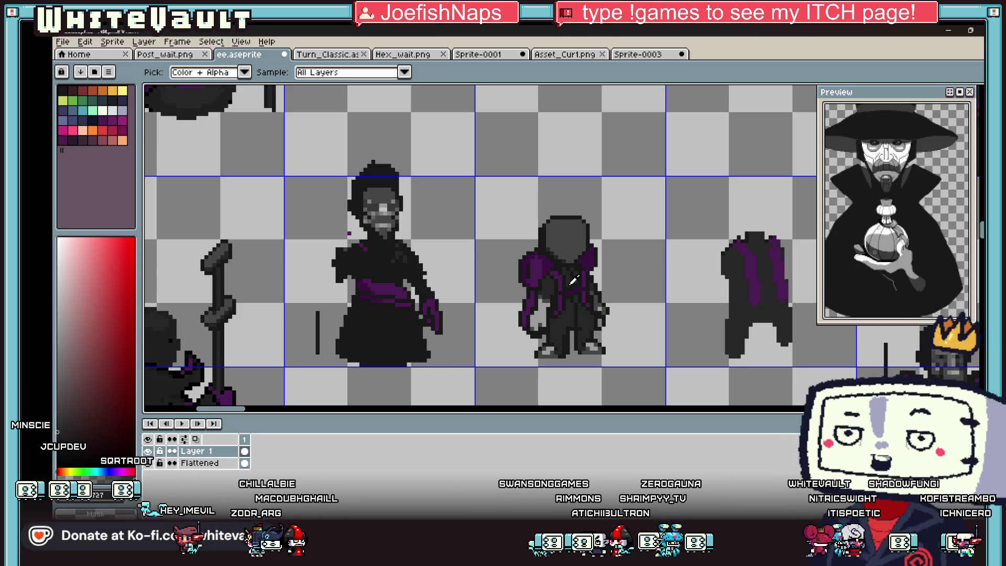
pyautogui.scroll(2, 608, 315)
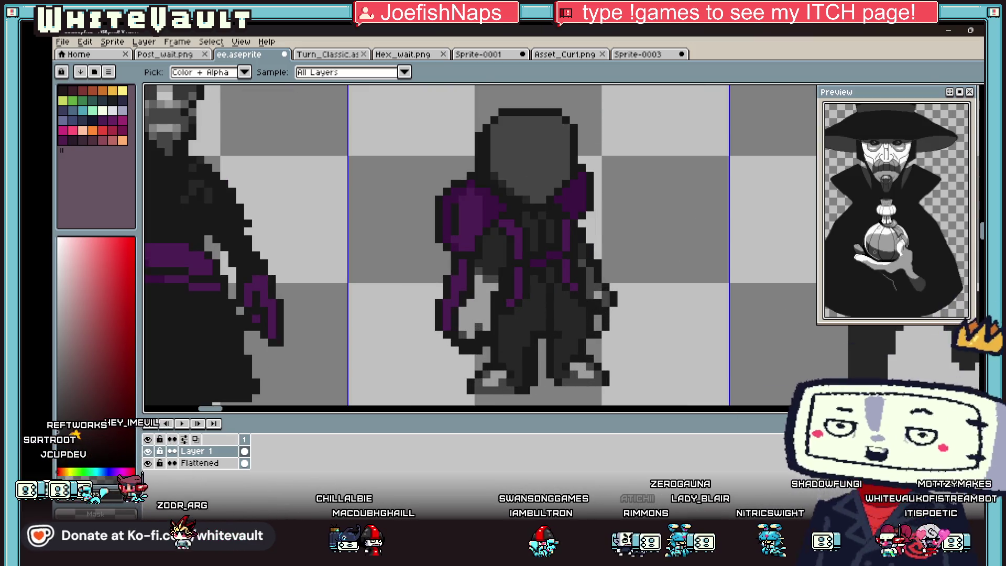
# Select the hand's light pixels, move them to a new spot and drop them
pyautogui.press('m')
pyautogui.click(923, 92)
pyautogui.moveTo(456, 299)
pyautogui.mouseDown()
pyautogui.moveTo(475, 308)
pyautogui.moveTo(493, 347)
pyautogui.mouseUp()
pyautogui.hotkey('ctrl', 'd')
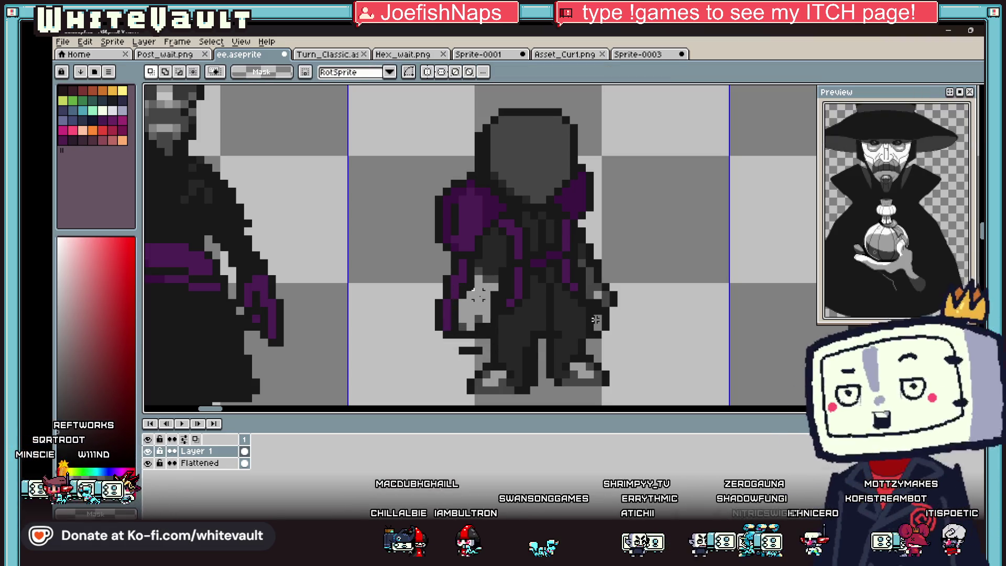
pyautogui.scroll(3, 596, 320)
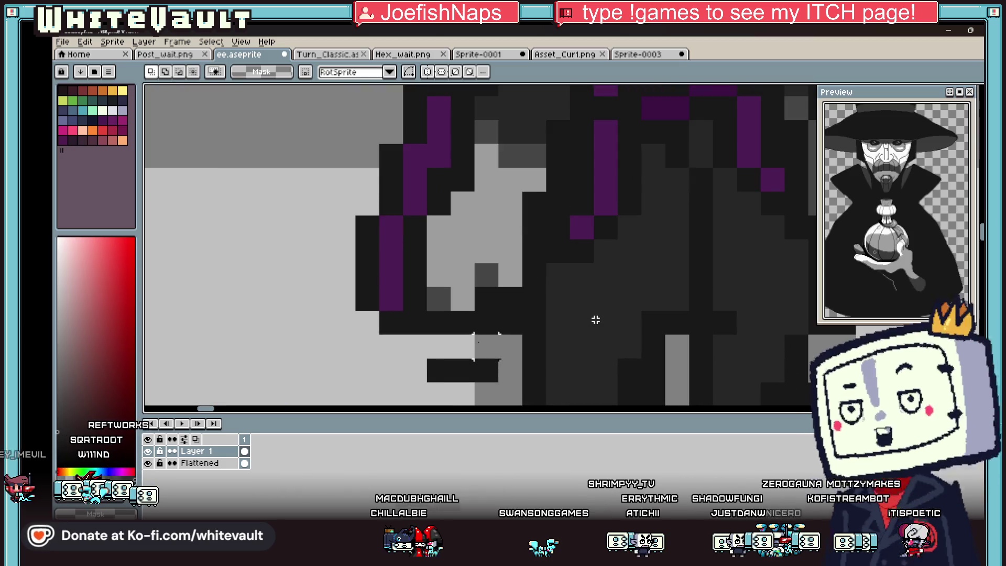
# Outline the underside of the hand with a row of black pixels
pyautogui.click(430, 345)
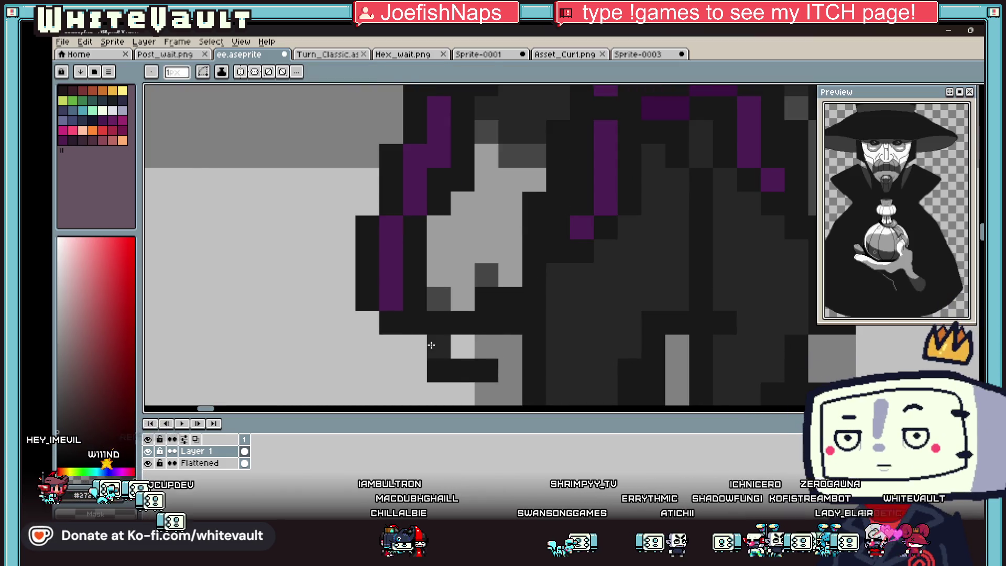
pyautogui.moveTo(455, 347); pyautogui.dragTo(502, 346)
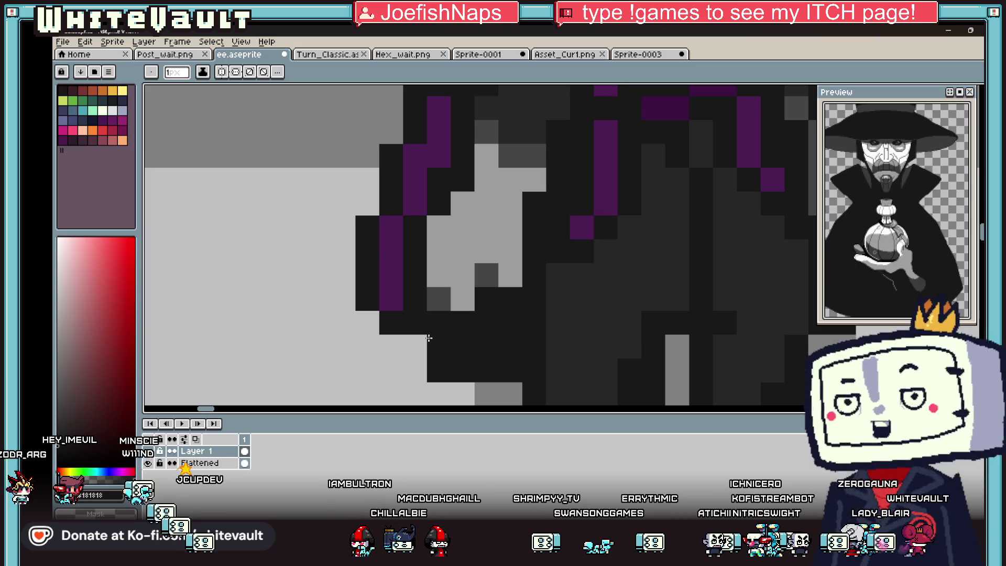
pyautogui.click(423, 340)
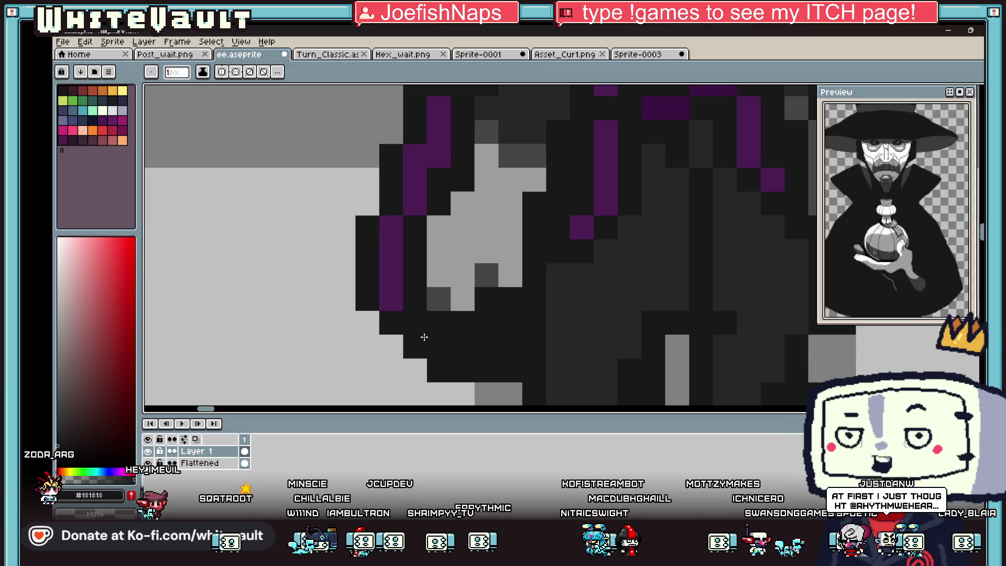
# Sample greys and paint lighter grey shading over dark body pixels near the hand
pyautogui.press('i')
pyautogui.scroll(-3, 519, 235)
pyautogui.scroll(-2, 535, 220)
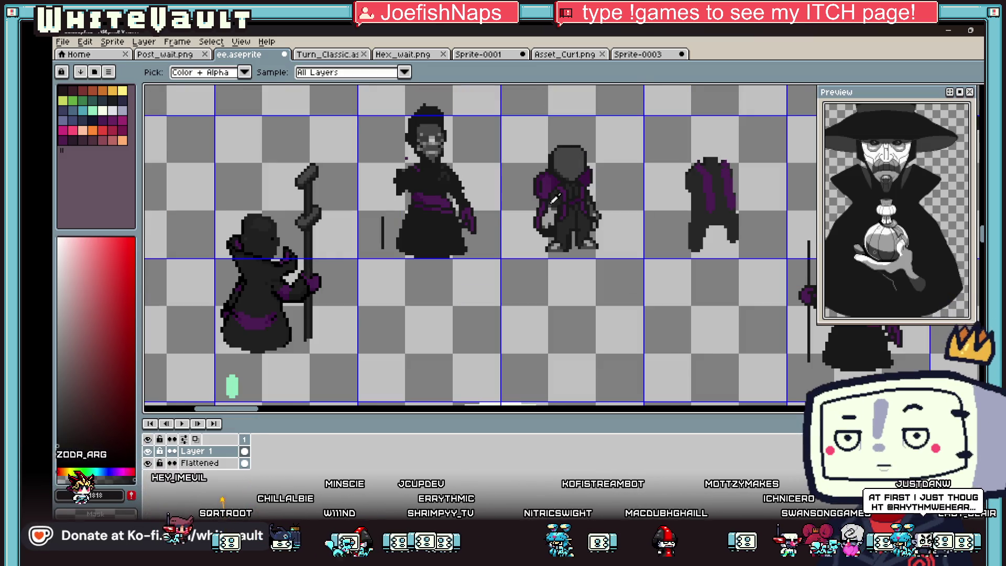
pyautogui.scroll(5, 545, 202)
pyautogui.press('b')
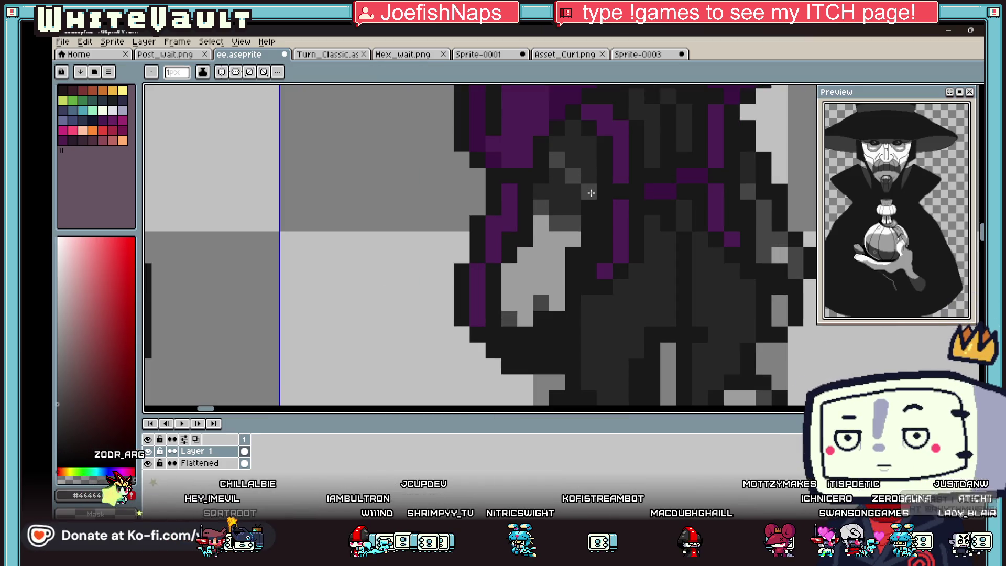
pyautogui.moveTo(582, 177); pyautogui.dragTo(543, 209)
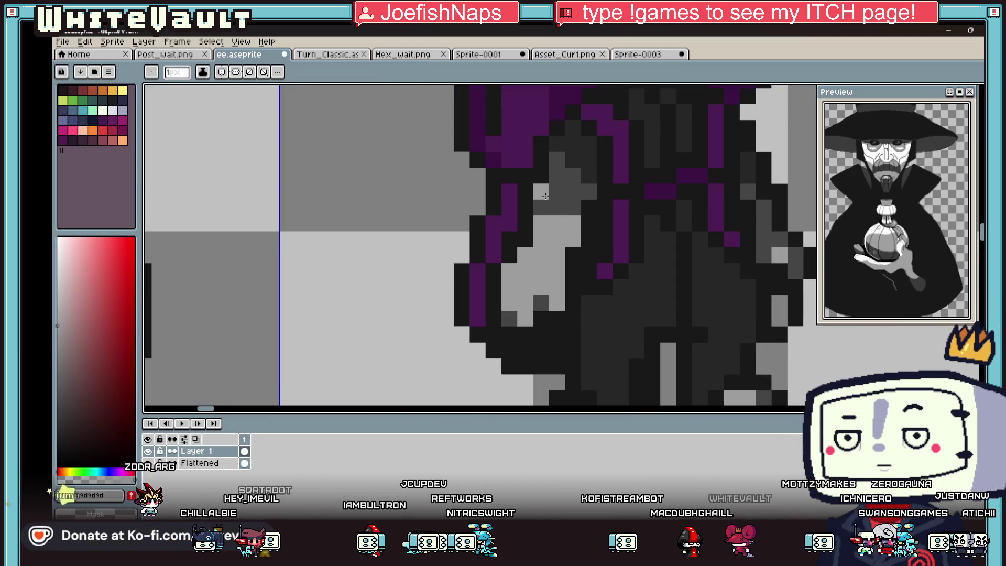
pyautogui.press('i')
pyautogui.scroll(-2, 573, 206)
pyautogui.scroll(-2, 569, 204)
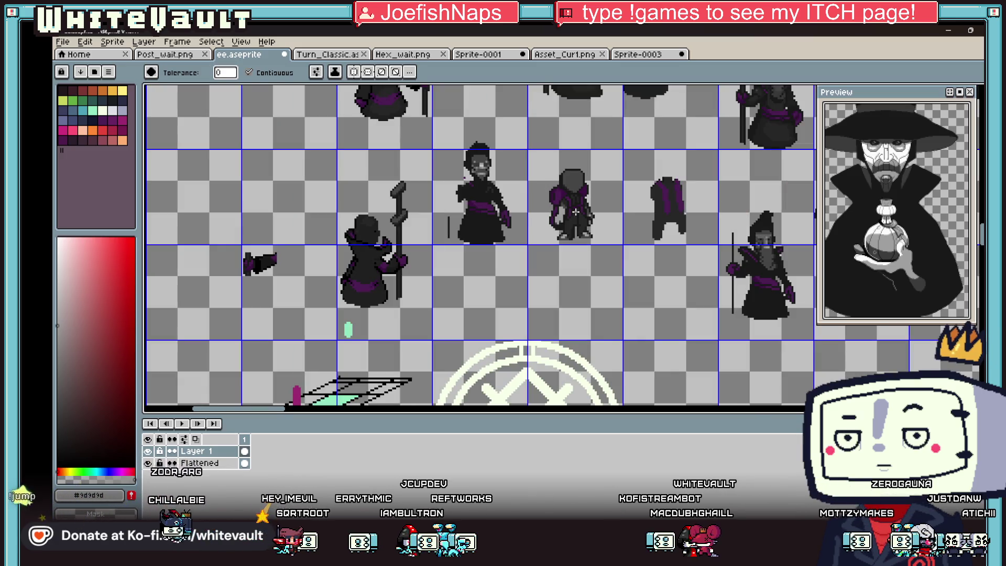
pyautogui.scroll(3, 567, 202)
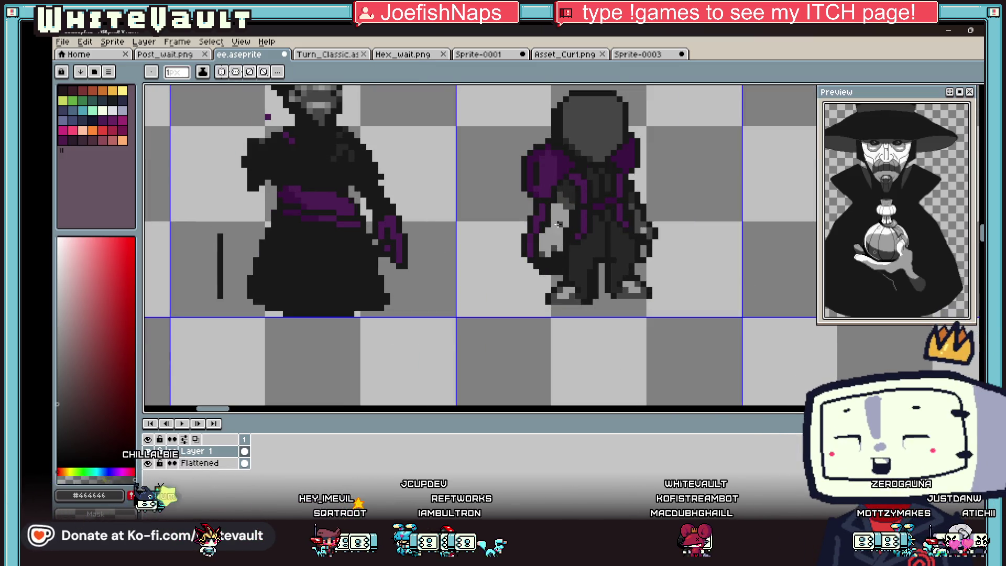
pyautogui.scroll(2, 566, 206)
pyautogui.keyDown('alt'); pyautogui.click(551, 238); pyautogui.keyUp('alt')
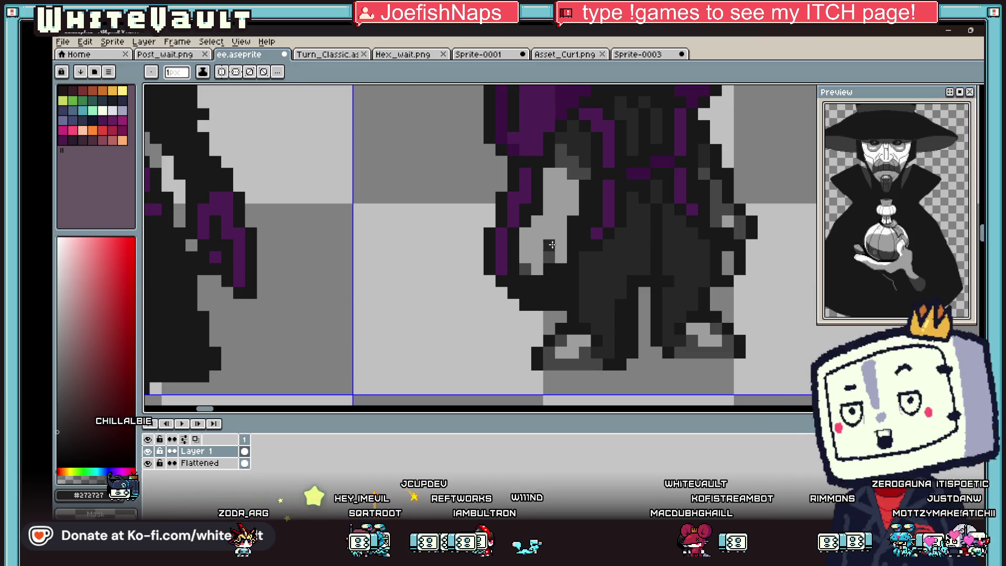